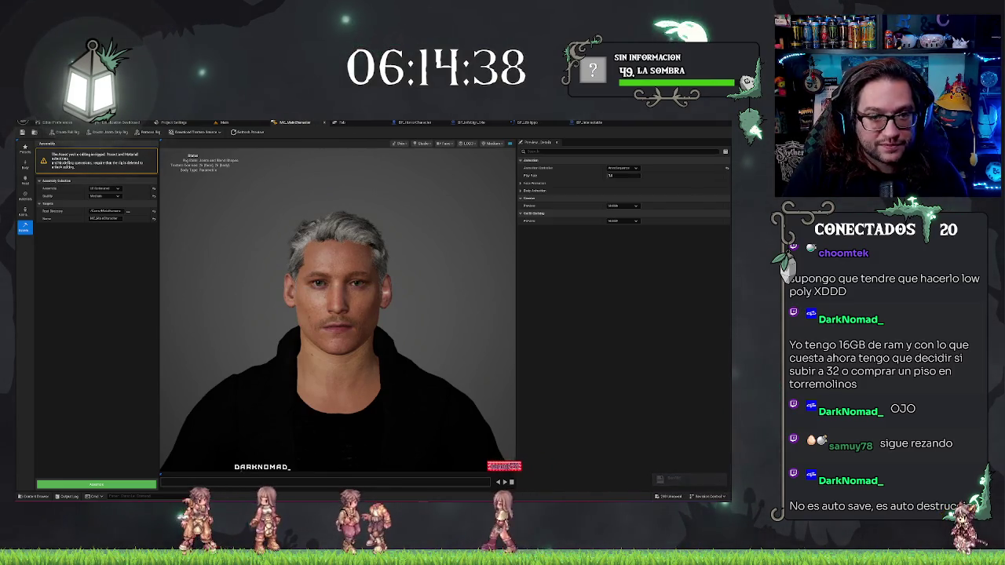
- Return to the hospital level and move the view forward down the corridor
click(249, 124)
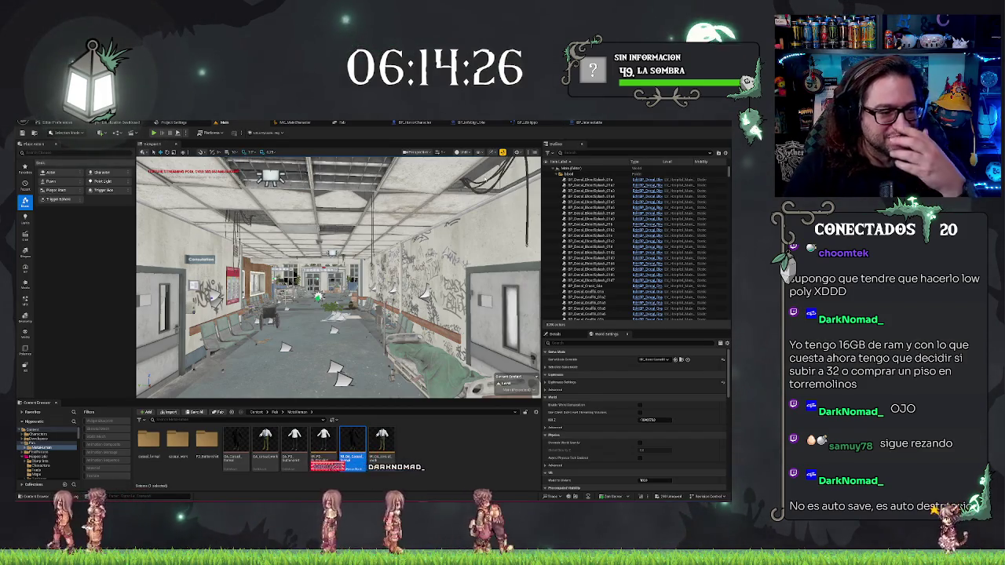
click(382, 323)
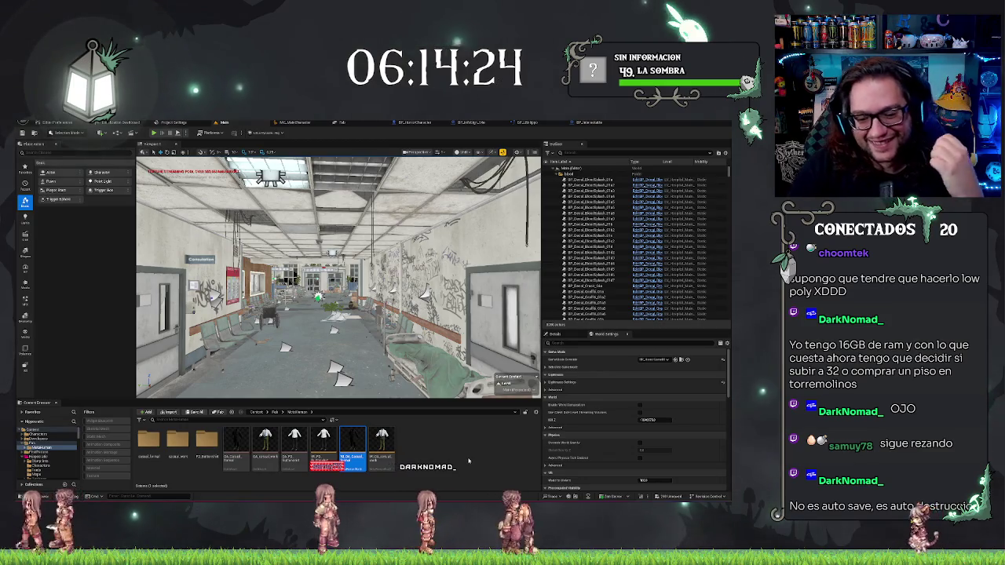
drag(382, 324, 368, 265)
- Expand the MetaHuman folder in the content tree to reveal its subfolders
double_click(51, 446)
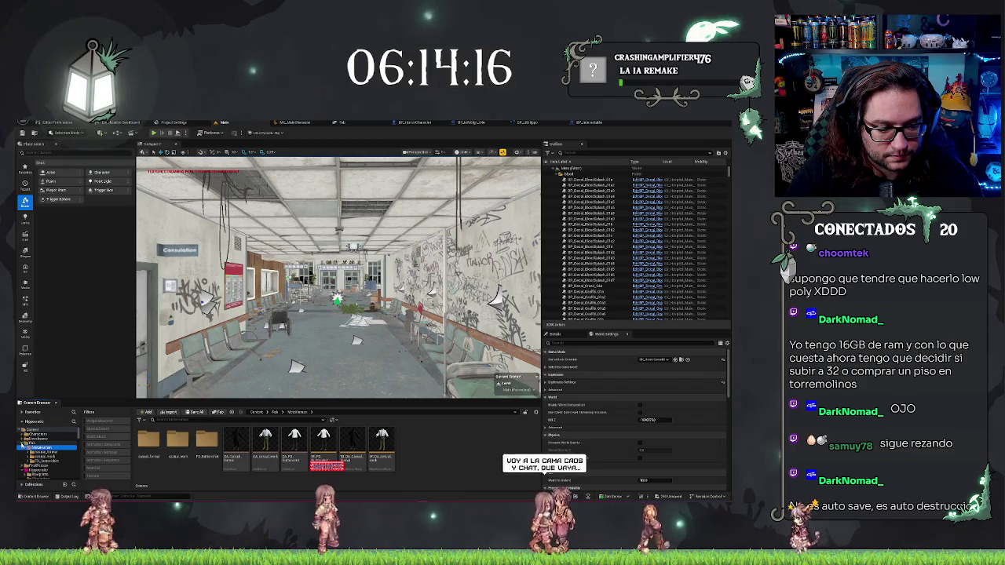
click(37, 453)
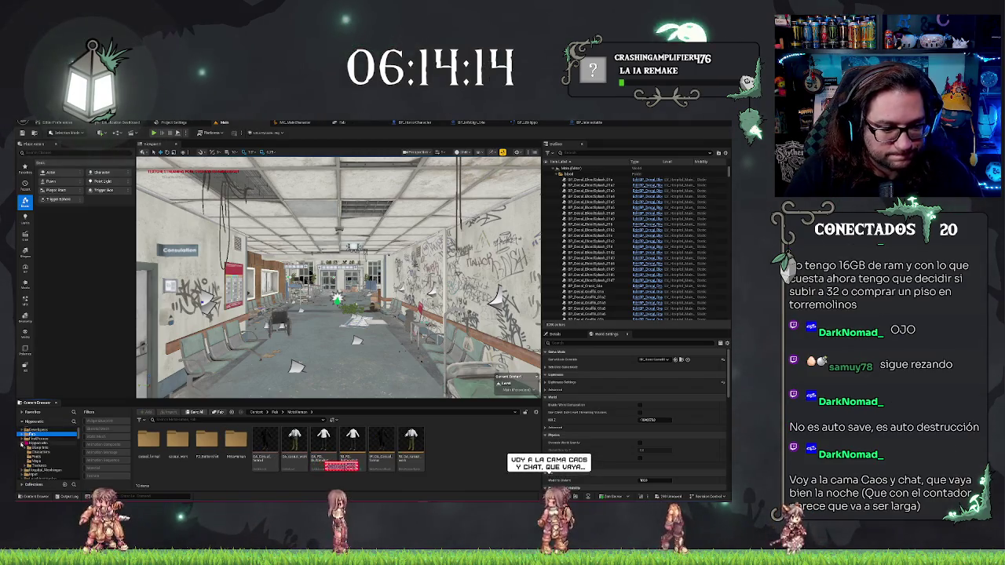
scroll(47, 448, down, 3)
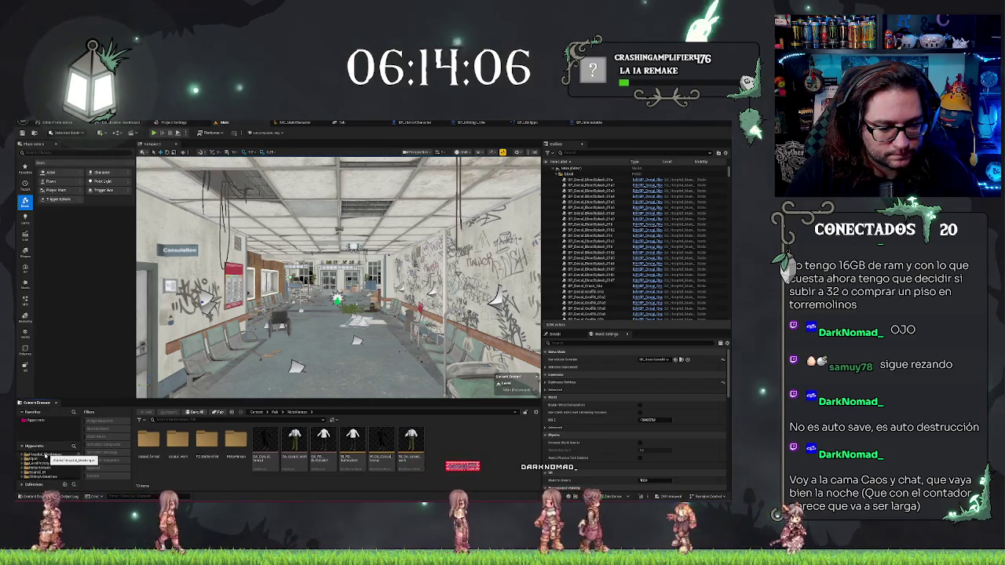
- Add the hospital folder and the MetaHumans folder to Favorites
right_click(45, 457)
mouse_move(86, 338)
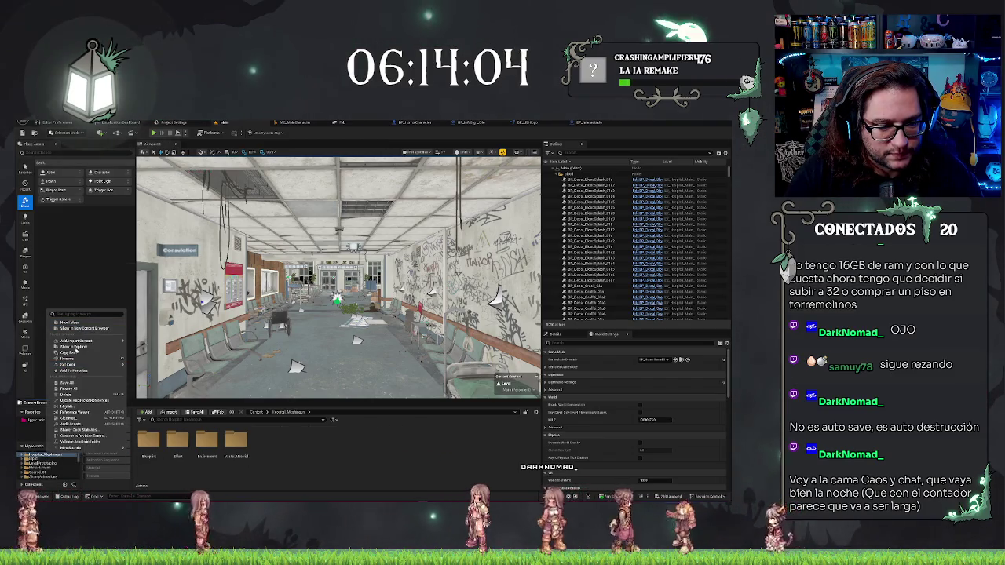
click(75, 370)
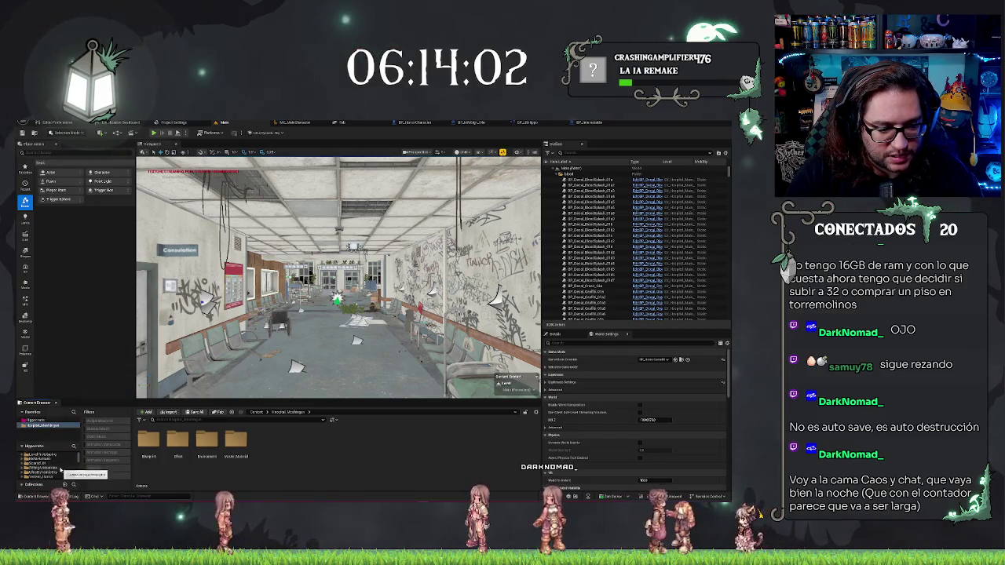
scroll(58, 471, down, 2)
scroll(59, 471, up, 3)
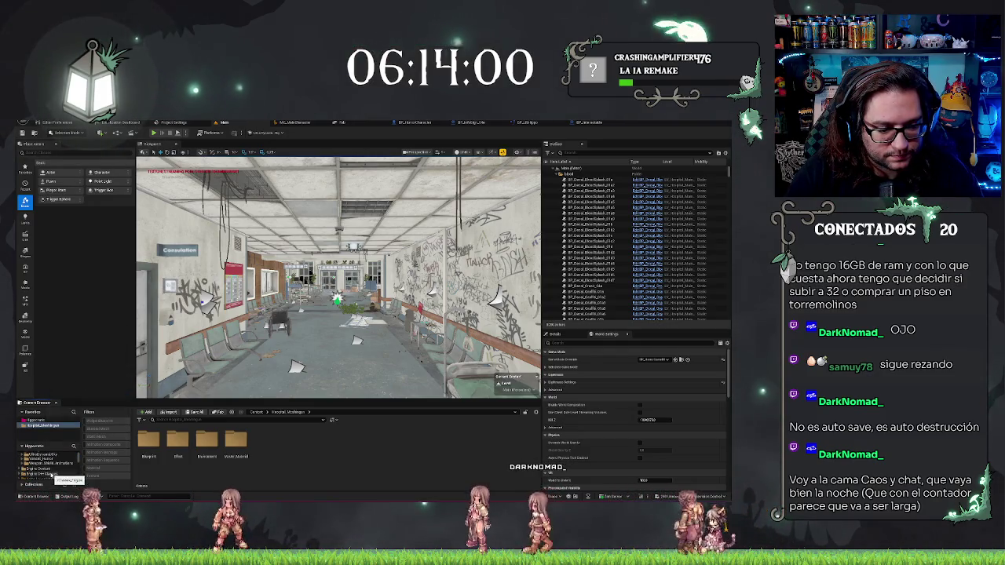
scroll(51, 473, up, 2)
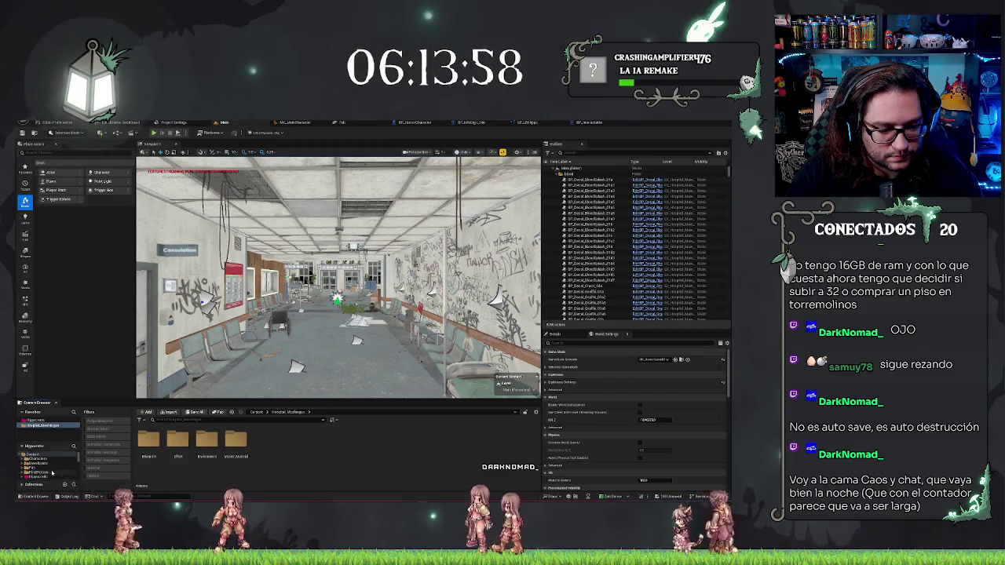
scroll(47, 473, down, 2)
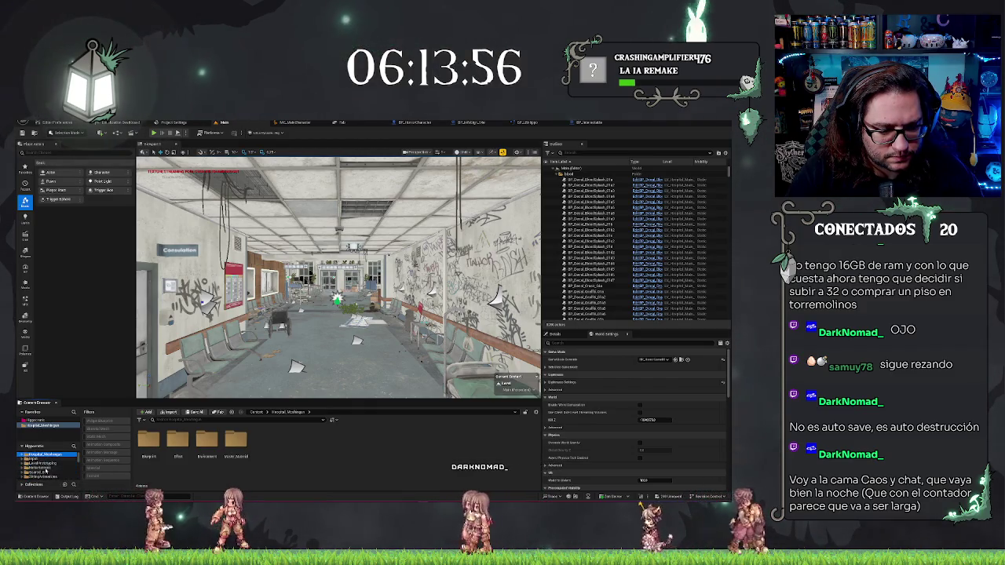
right_click(46, 469)
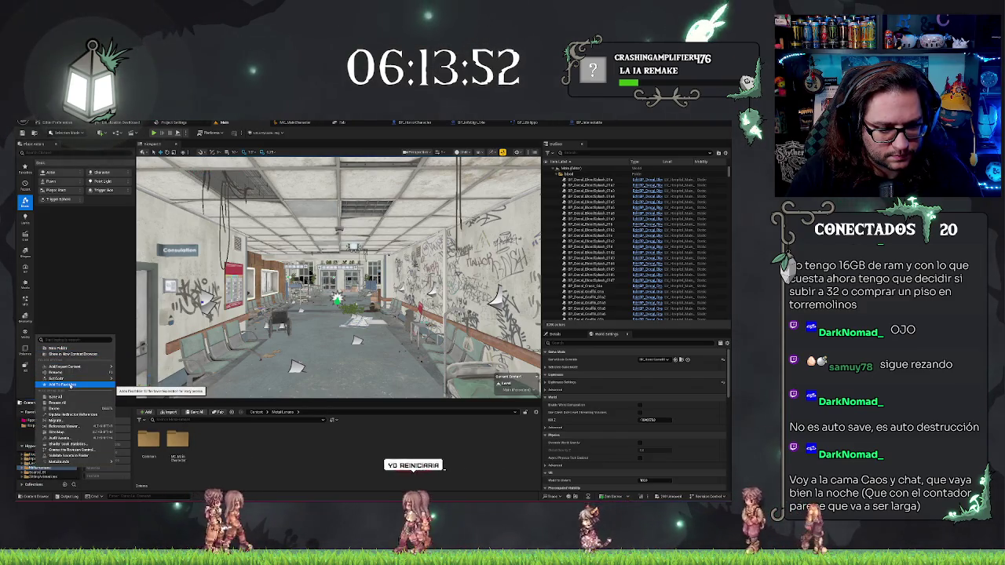
click(63, 385)
- Set the favourite MetaHumans folder's colour to green
right_click(38, 430)
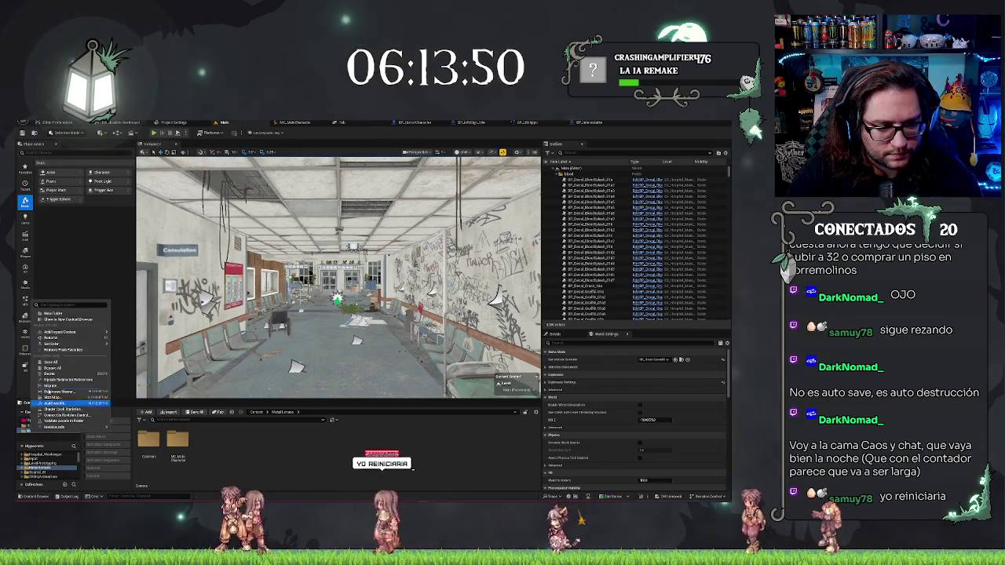
mouse_move(78, 347)
click(124, 347)
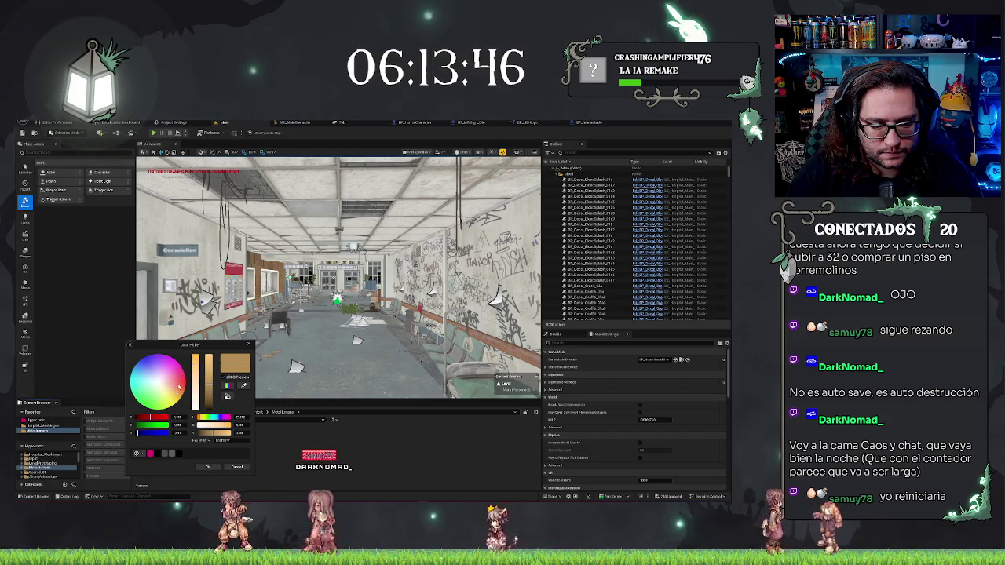
click(145, 397)
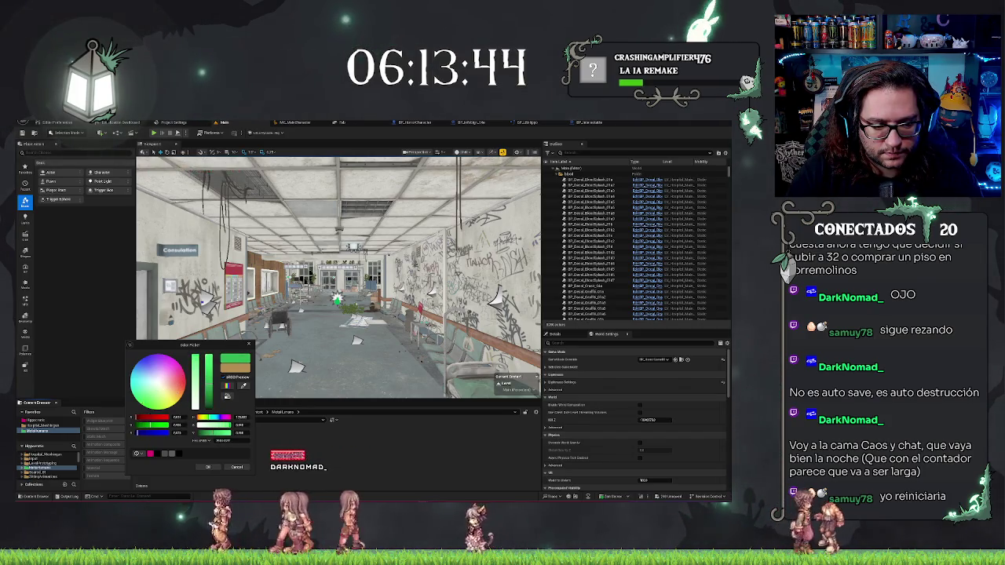
click(209, 467)
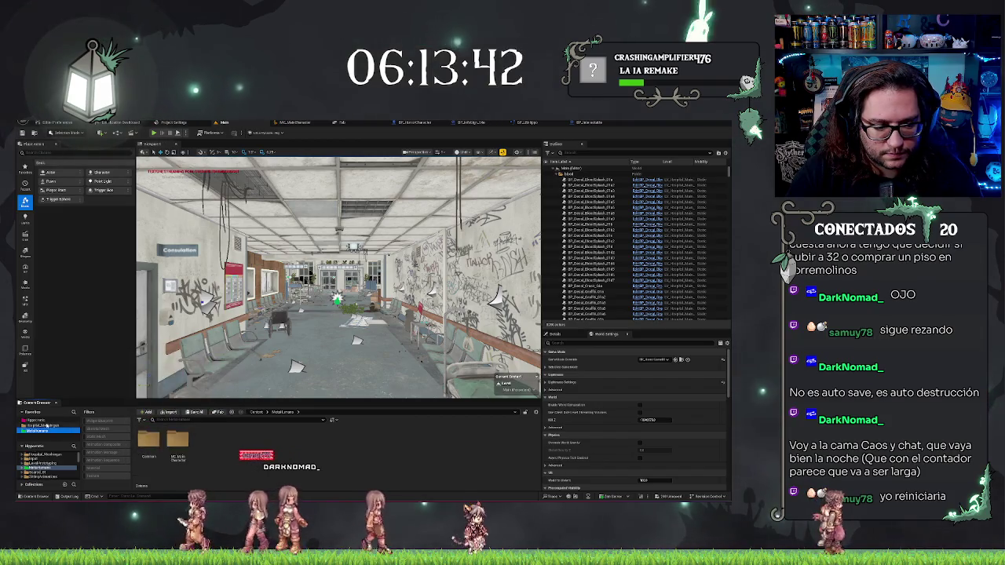
- Set the hospital folder's colour to teal
right_click(46, 425)
mouse_move(98, 313)
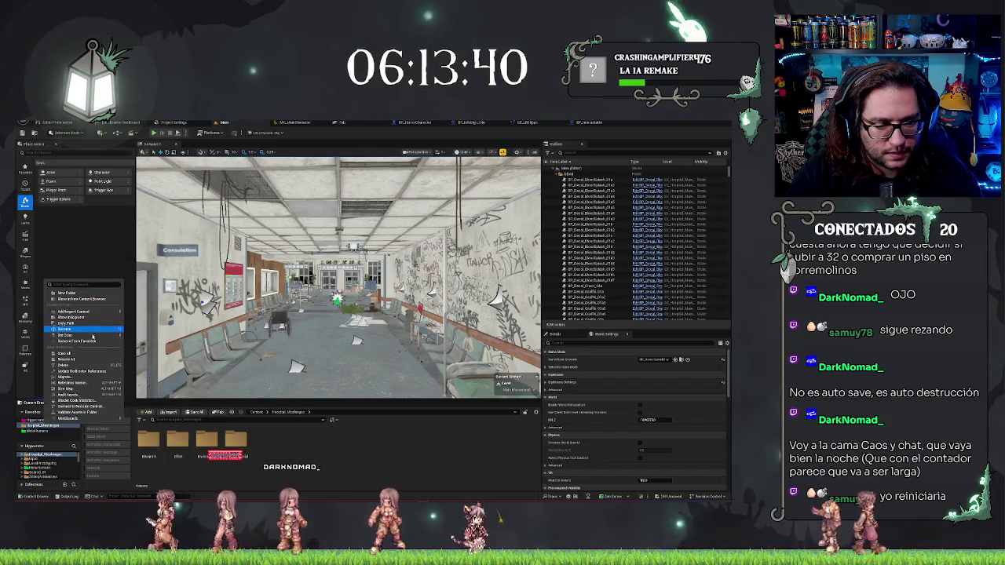
mouse_move(79, 335)
click(189, 343)
click(162, 357)
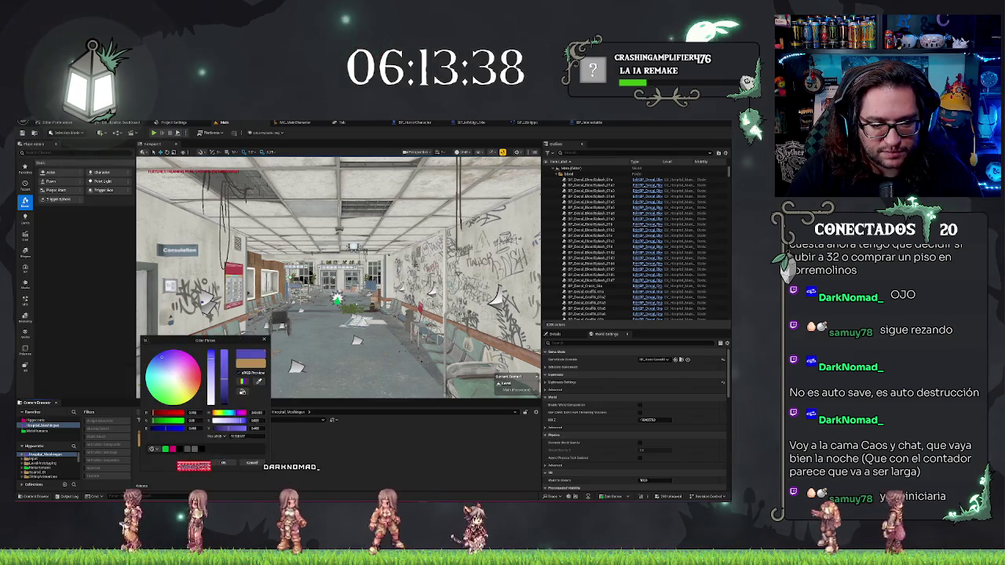
click(153, 375)
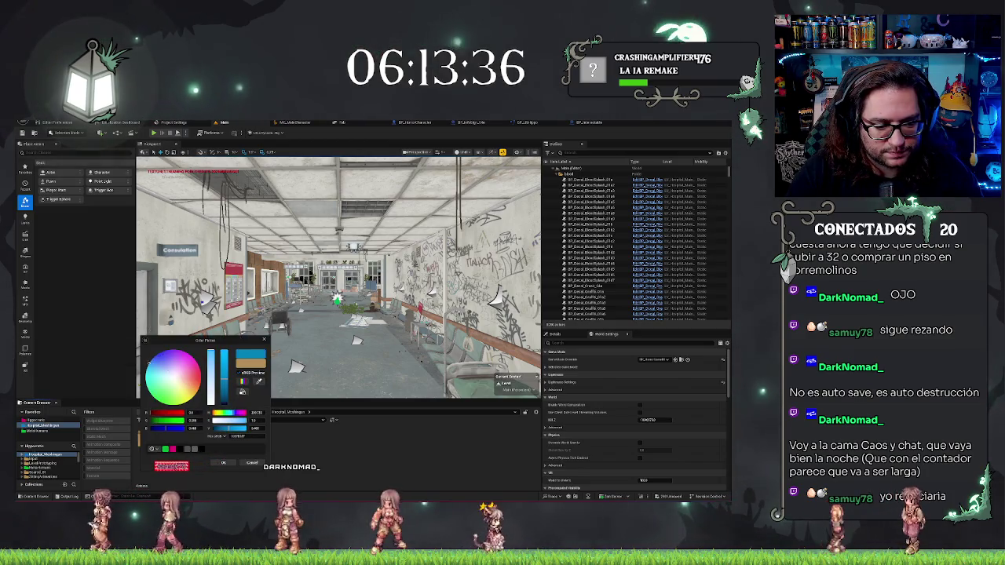
drag(153, 375, 152, 376)
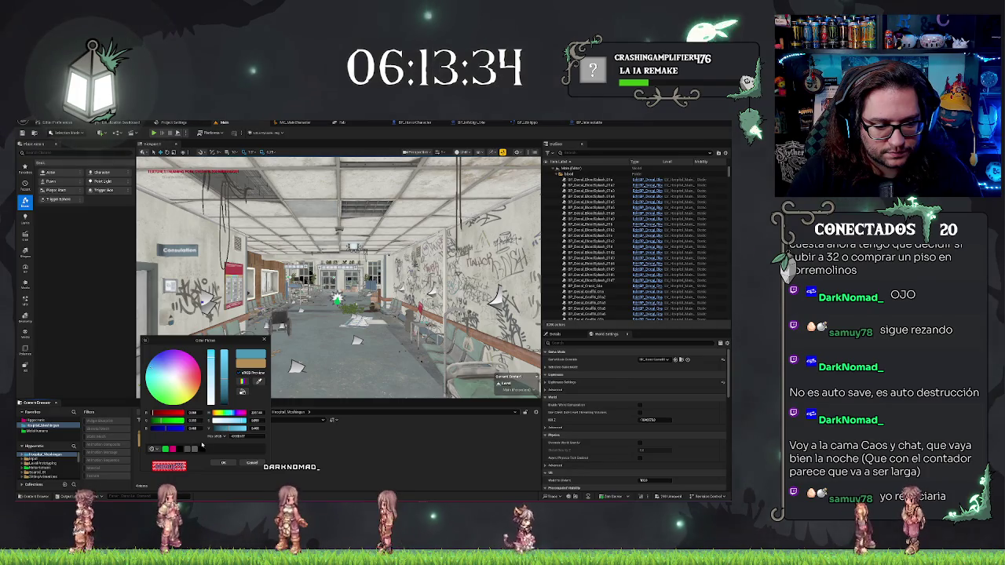
click(222, 464)
- Open the MetaHumans favourite and its MC_MainCharacter folder
click(38, 431)
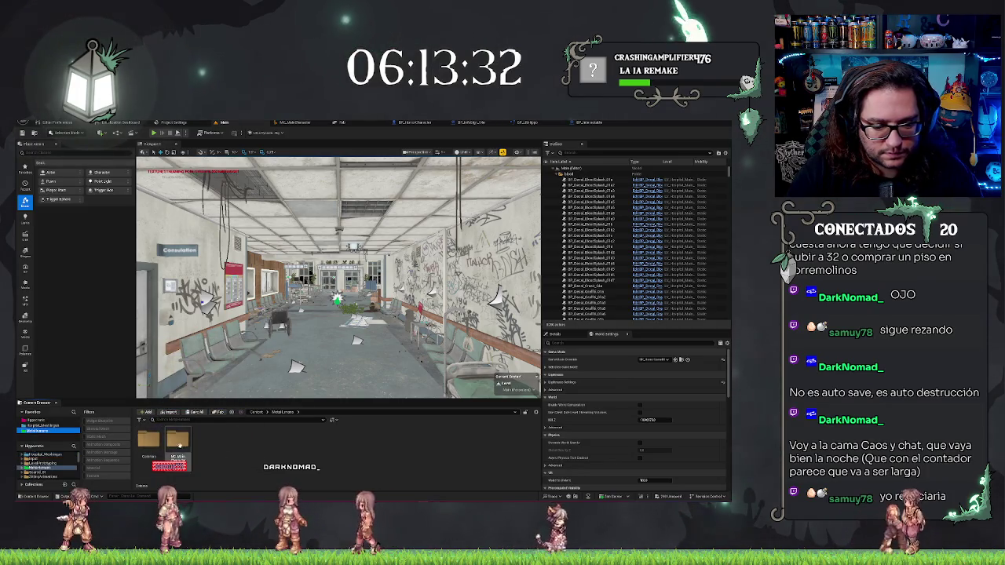
double_click(178, 440)
click(264, 441)
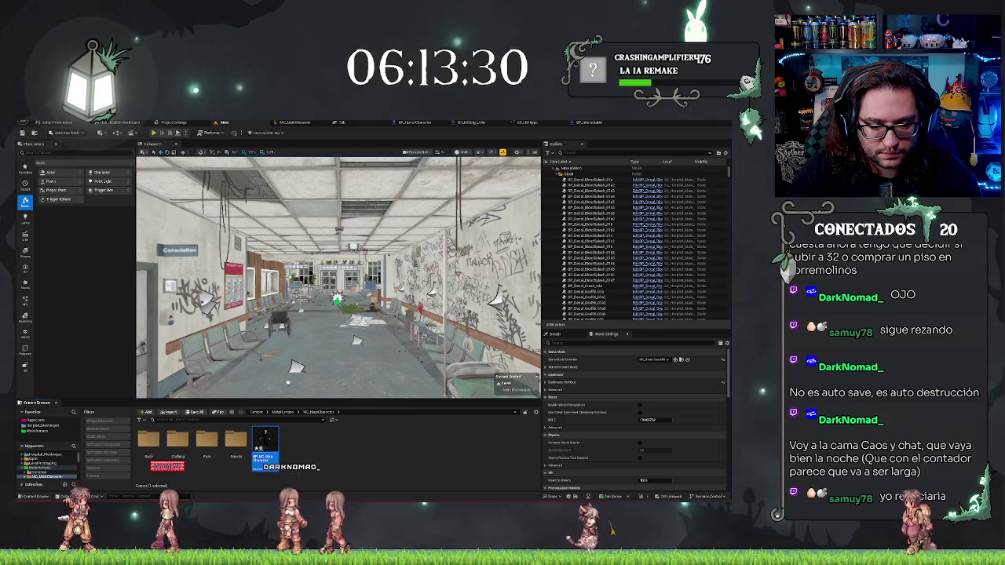
- Drop BP_MC_MainCharacter into the hospital corridor, frame it with F, and orbit around it
drag(264, 441, 333, 375)
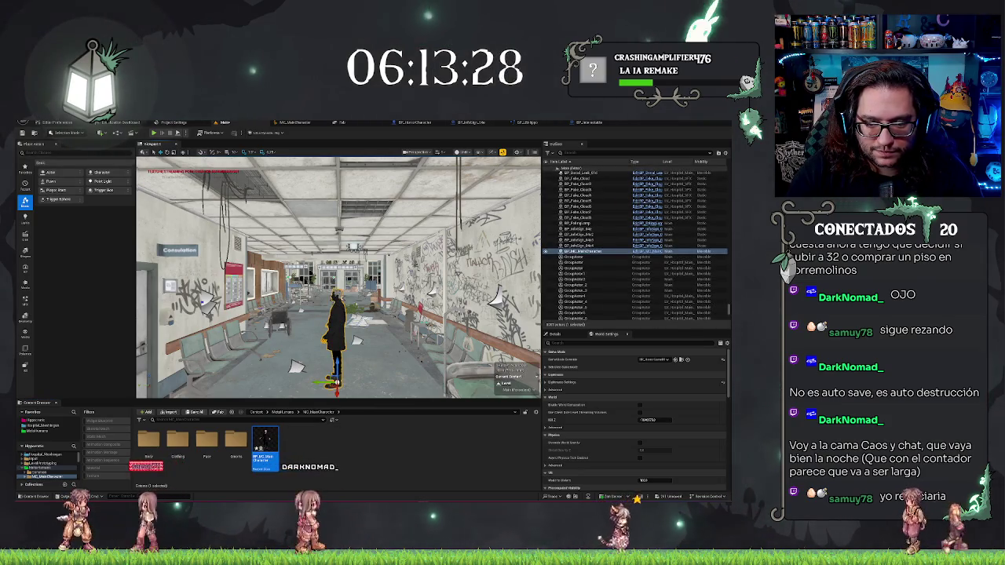
key(f)
scroll(337, 277, up, 5)
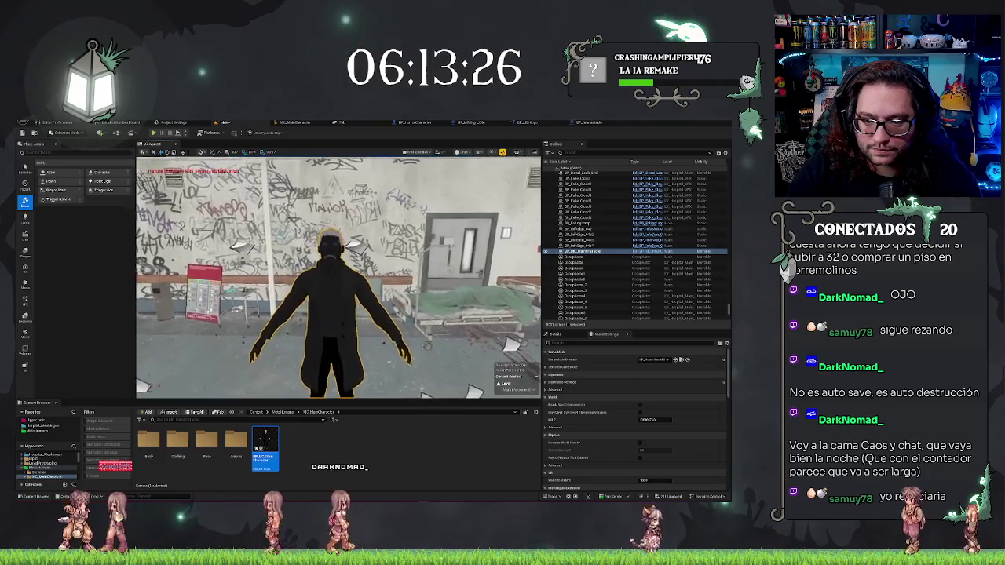
mouse_move(244, 273)
mouse_down()
mouse_move(459, 261)
mouse_move(383, 326)
mouse_up()
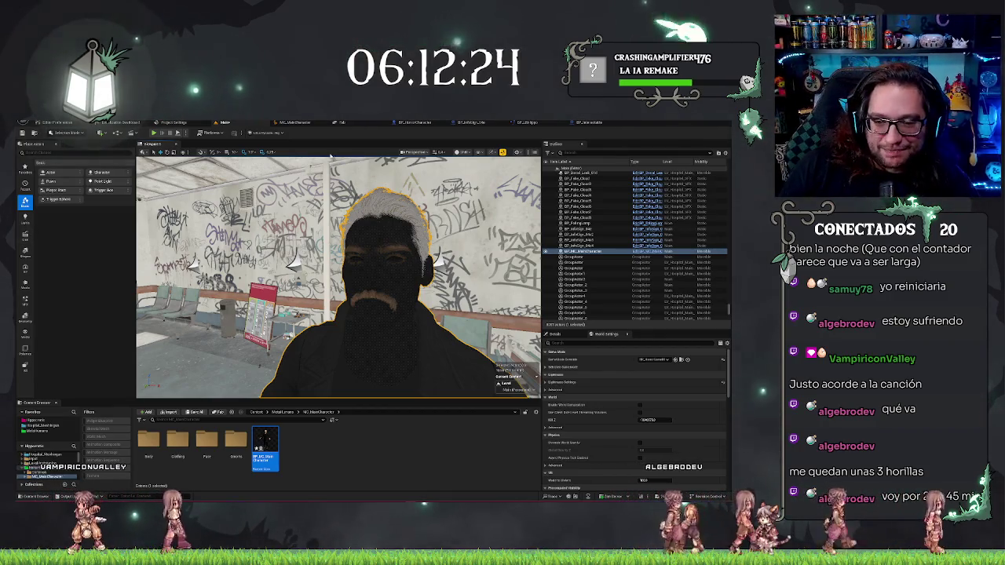
drag(355, 229, 369, 293)
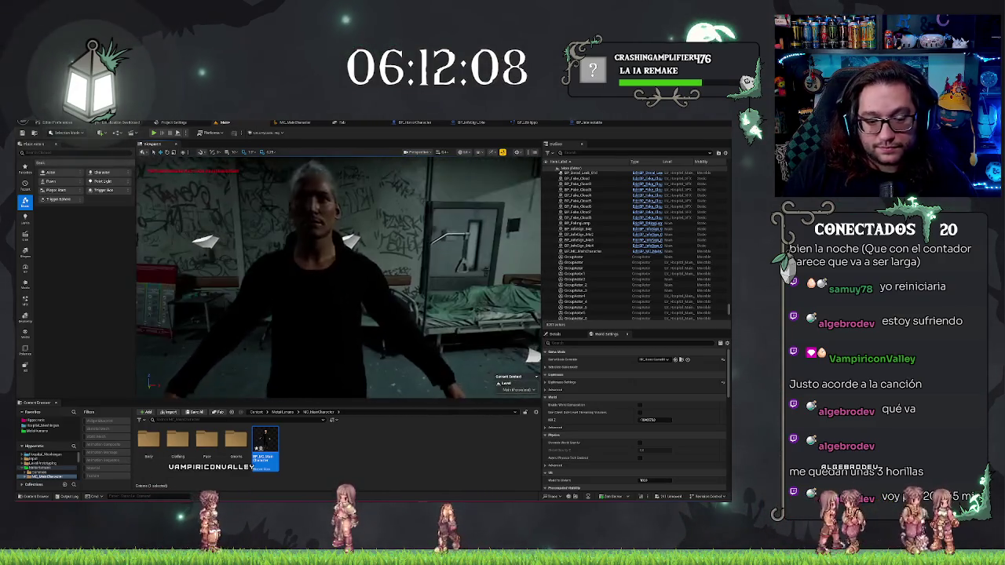
- Save all modified character assets with Ctrl+Shift+S
key(ctrl+shift+s)
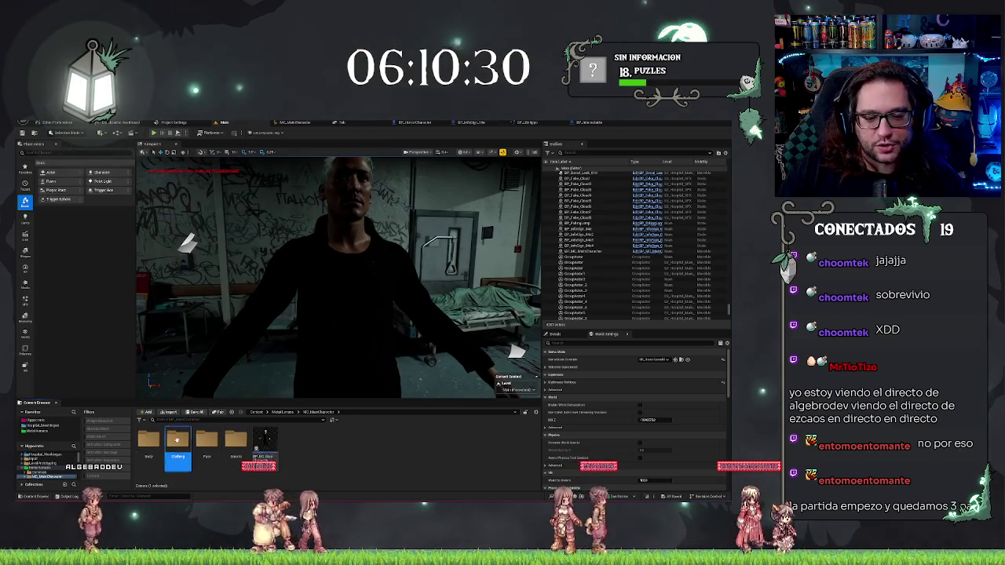
- Open the outfit asset from the Clothing folder, move its editor tab to the end, and return to the level
double_click(177, 441)
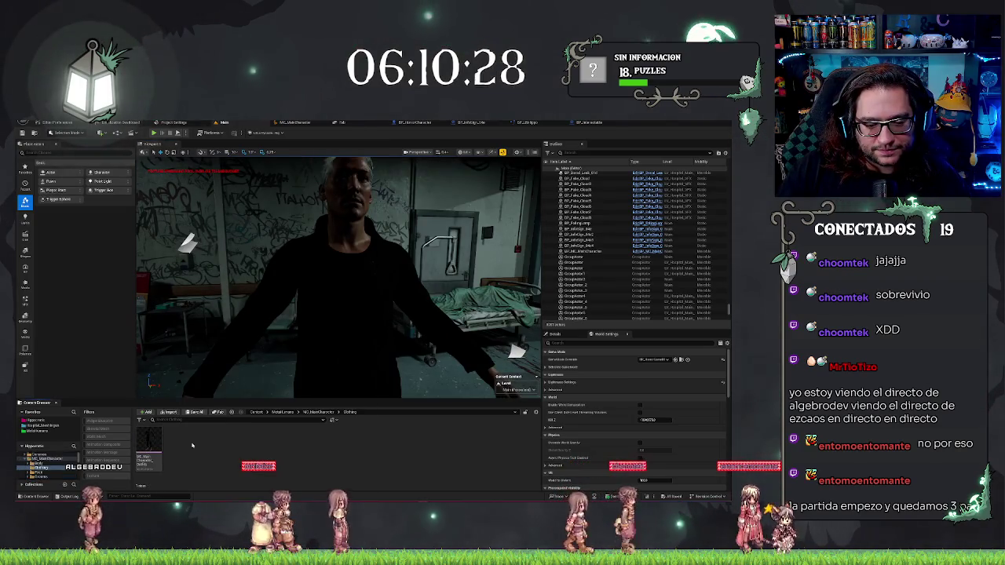
click(152, 445)
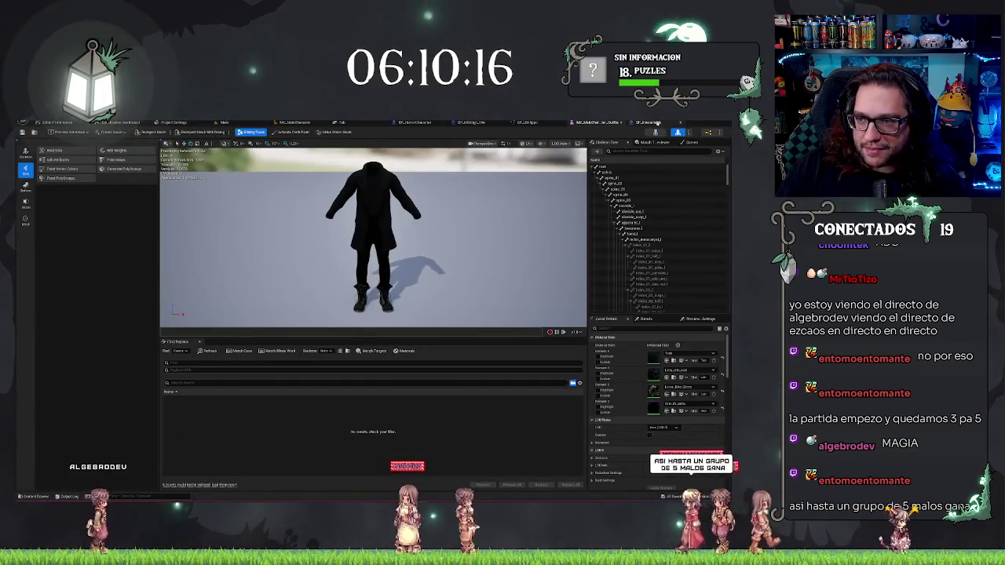
drag(597, 123, 621, 123)
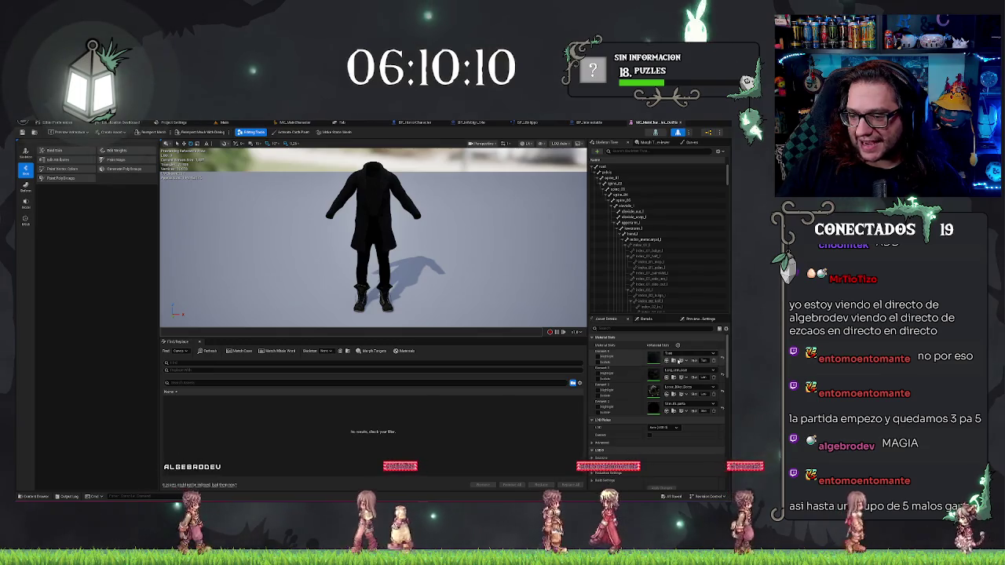
click(673, 378)
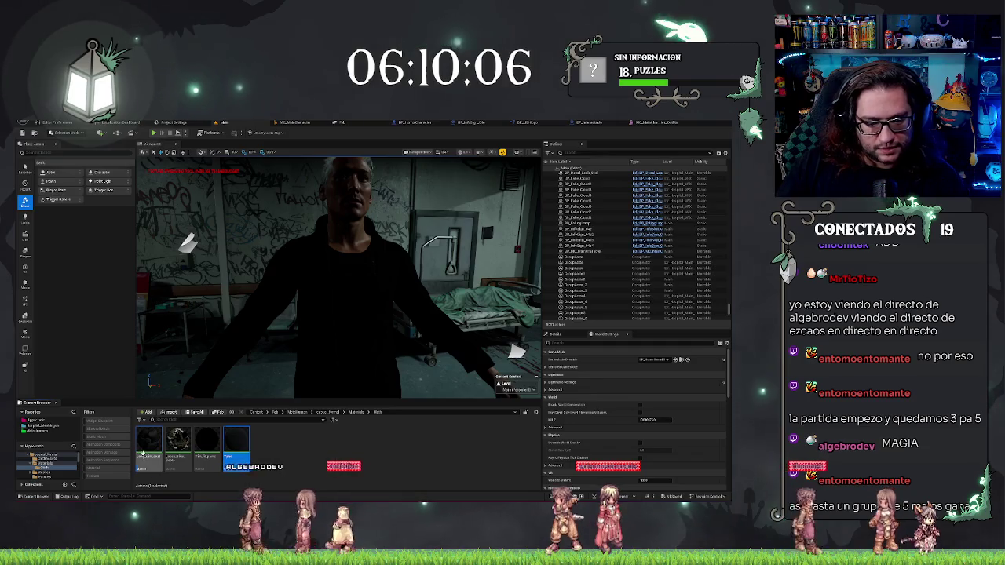
- Duplicate the first and last outfit materials in the Content Browser
right_click(149, 446)
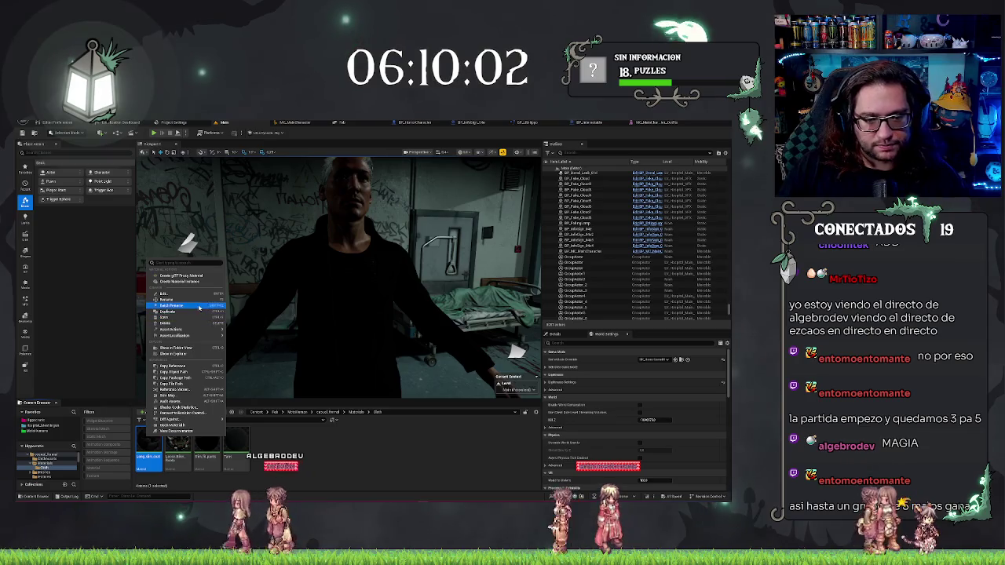
click(201, 312)
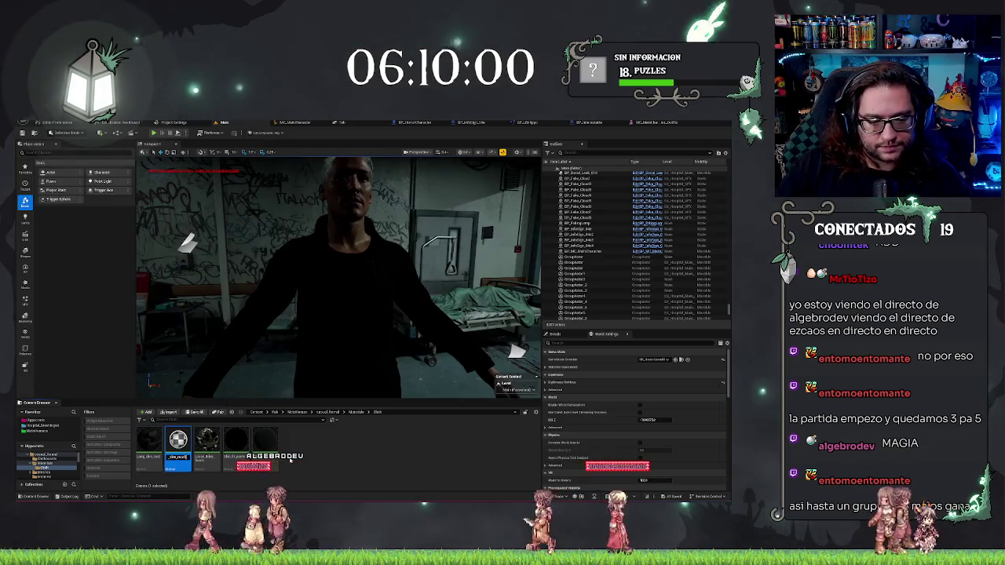
click(262, 444)
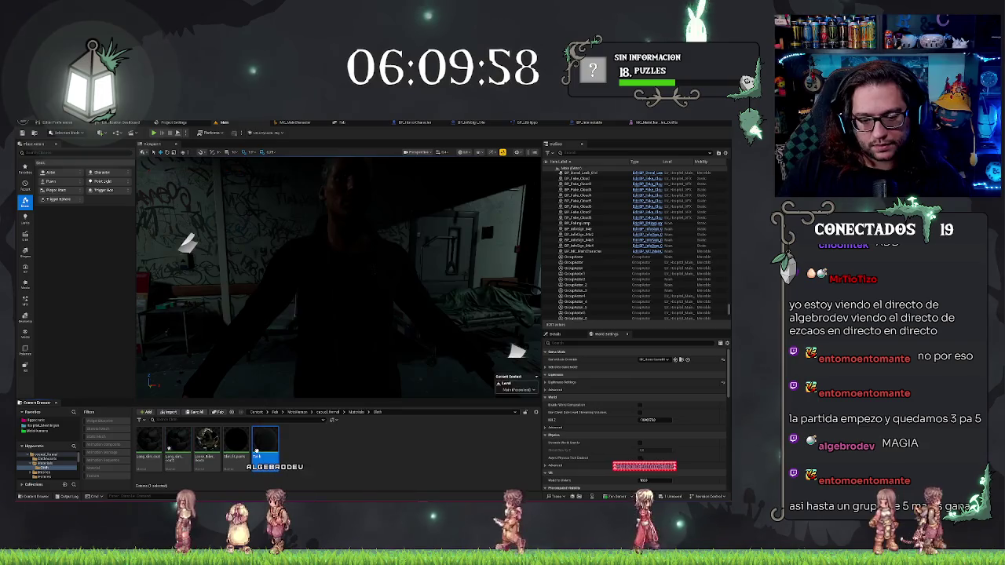
right_click(264, 445)
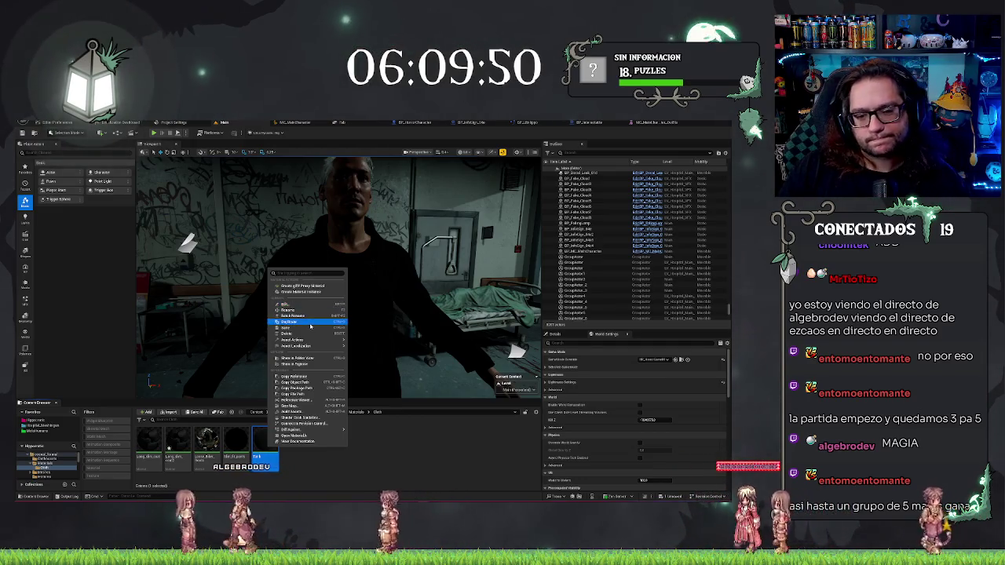
click(312, 322)
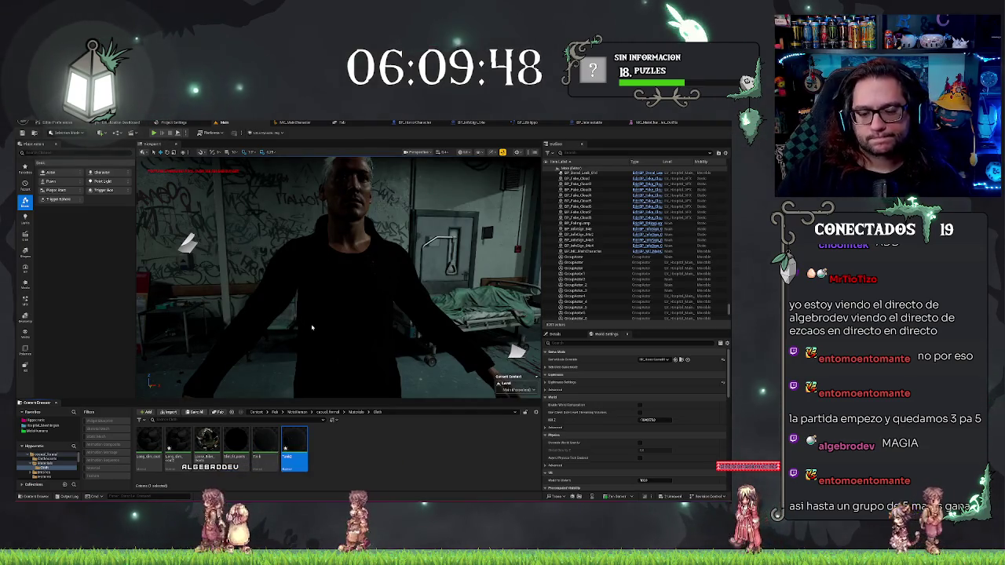
- Save the copies and open Long_slim_coat2 and Tank2 in the material editor
key(ctrl+s)
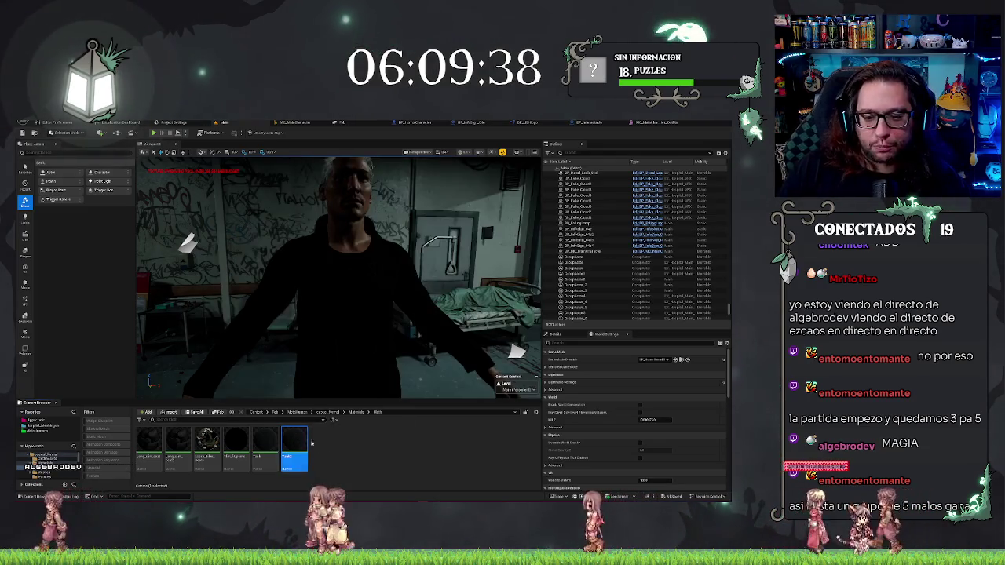
ctrl+click(177, 444)
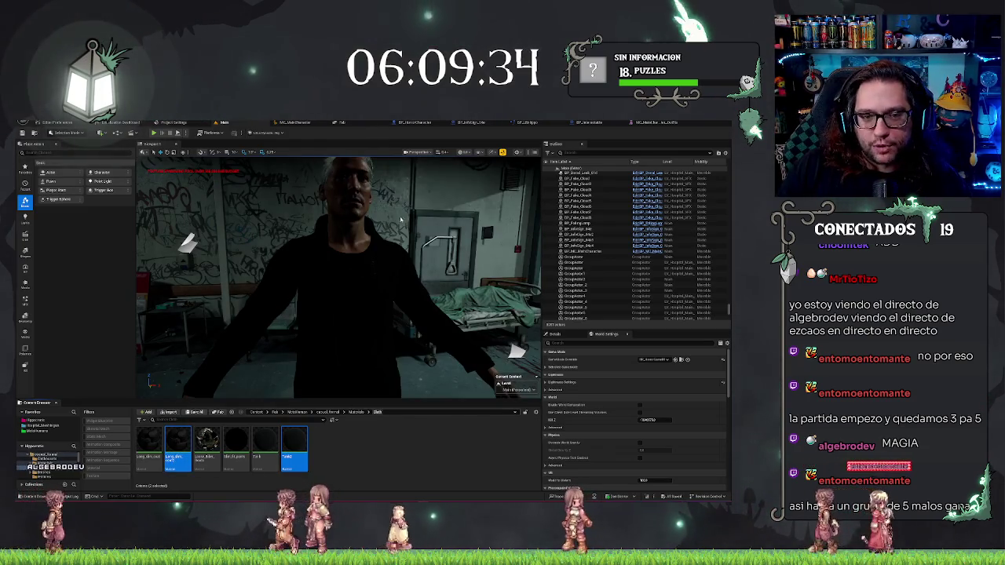
key(Return)
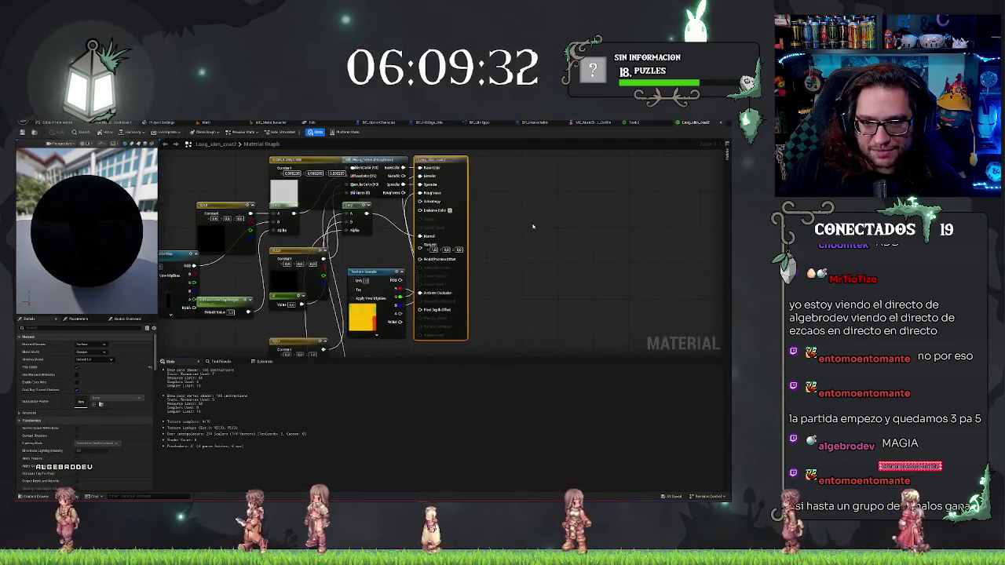
- Switch to the Tank2 graph, move the Constant node aside, and inspect the weight node
mouse_move(328, 177)
mouse_down()
mouse_move(407, 179)
mouse_move(454, 242)
mouse_up()
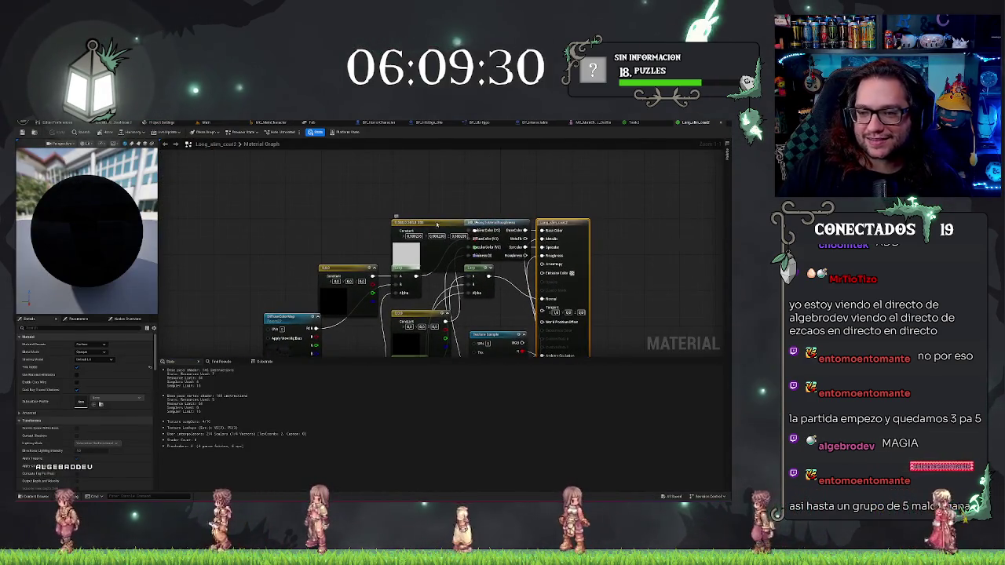
click(630, 122)
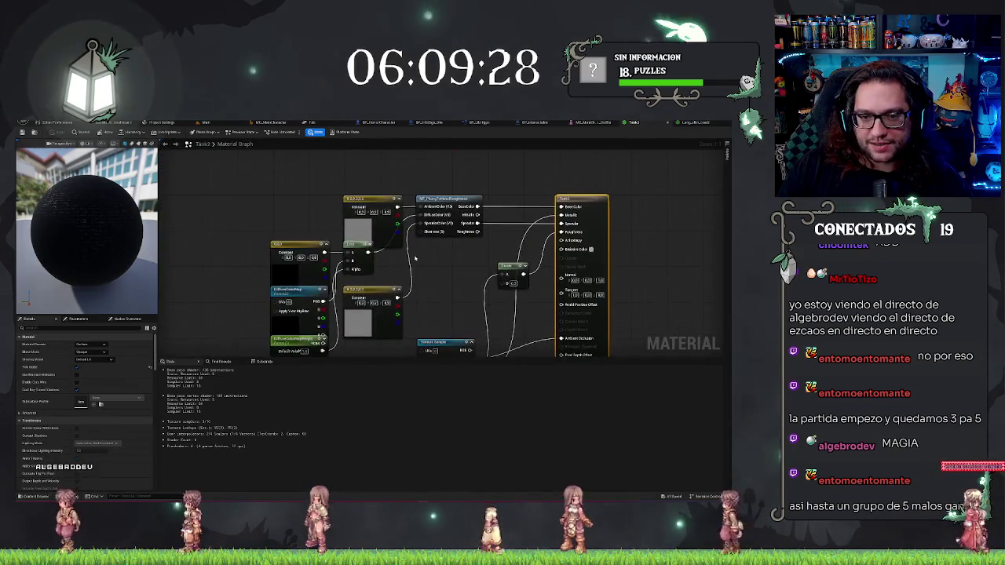
drag(369, 198, 330, 166)
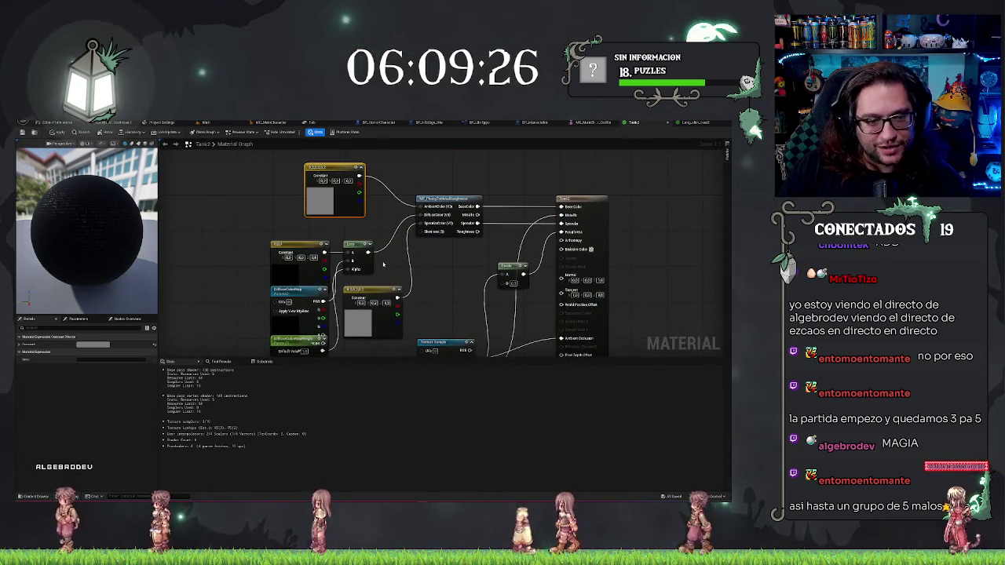
mouse_move(224, 232)
mouse_down()
mouse_move(267, 215)
mouse_move(249, 214)
mouse_up()
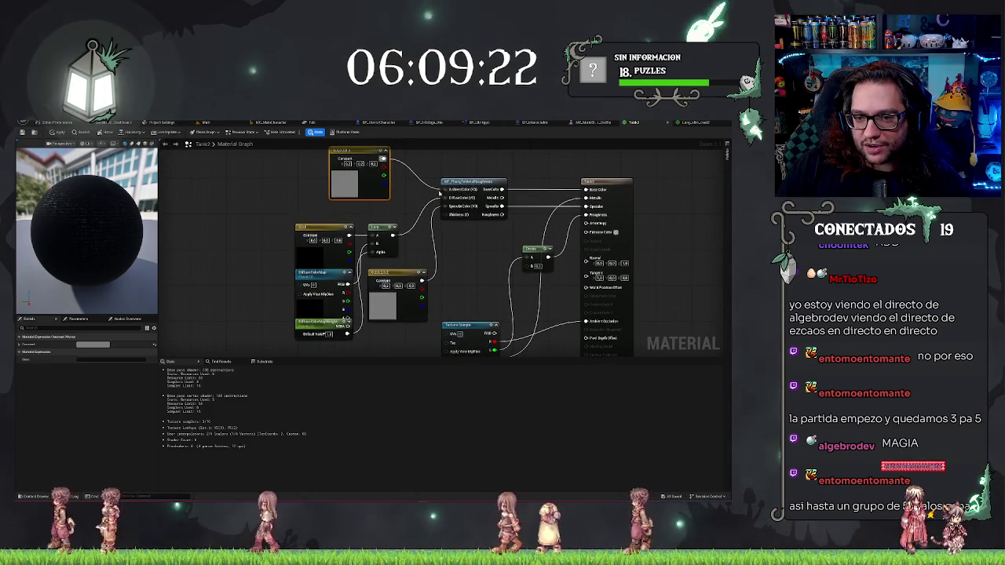
mouse_move(325, 249)
mouse_down()
mouse_move(360, 262)
mouse_move(345, 235)
mouse_move(322, 229)
mouse_move(344, 236)
mouse_up()
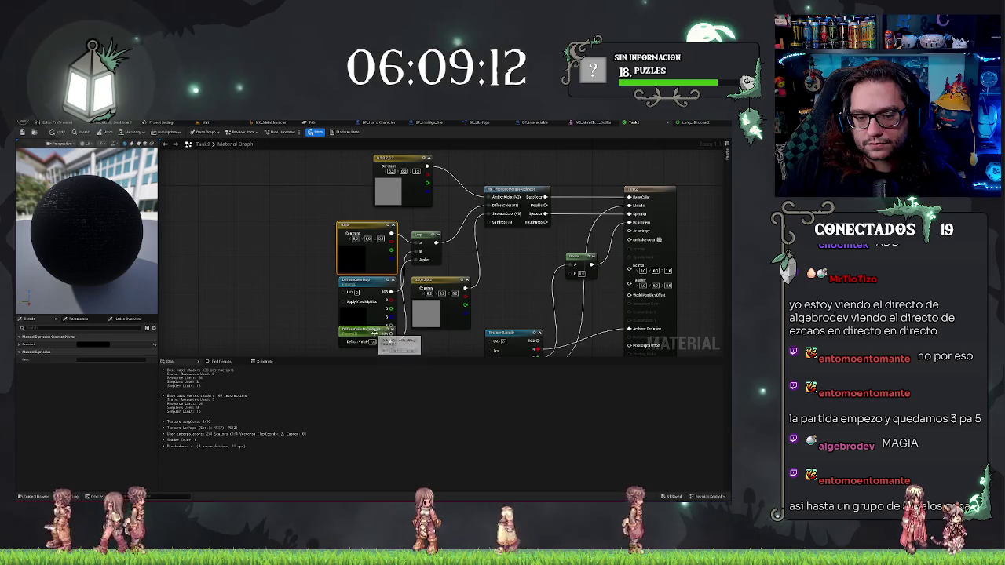
click(382, 351)
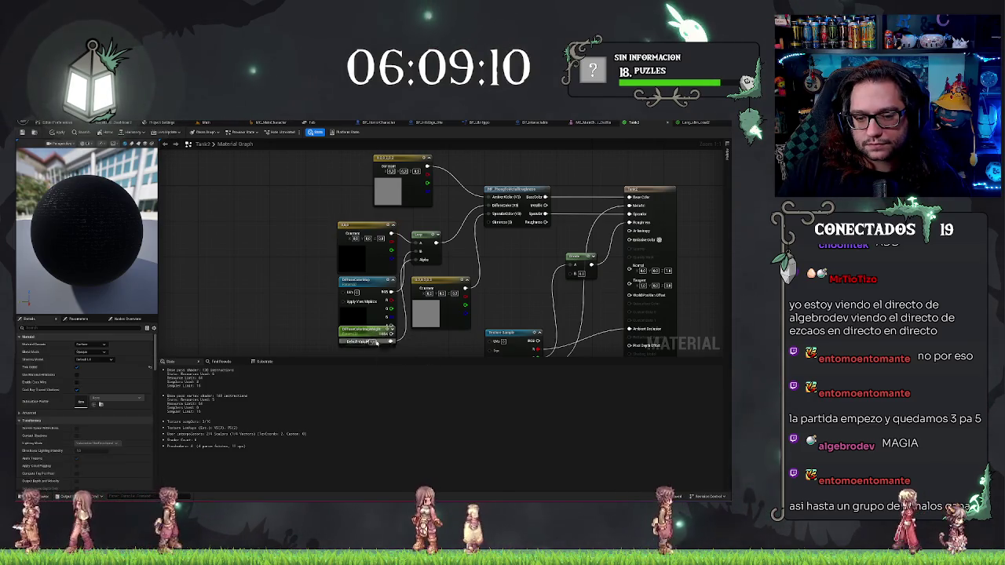
- Return to Tank2, reframe the colour nodes, and open the Constant3Vector colour picker
key(alt+Tab)
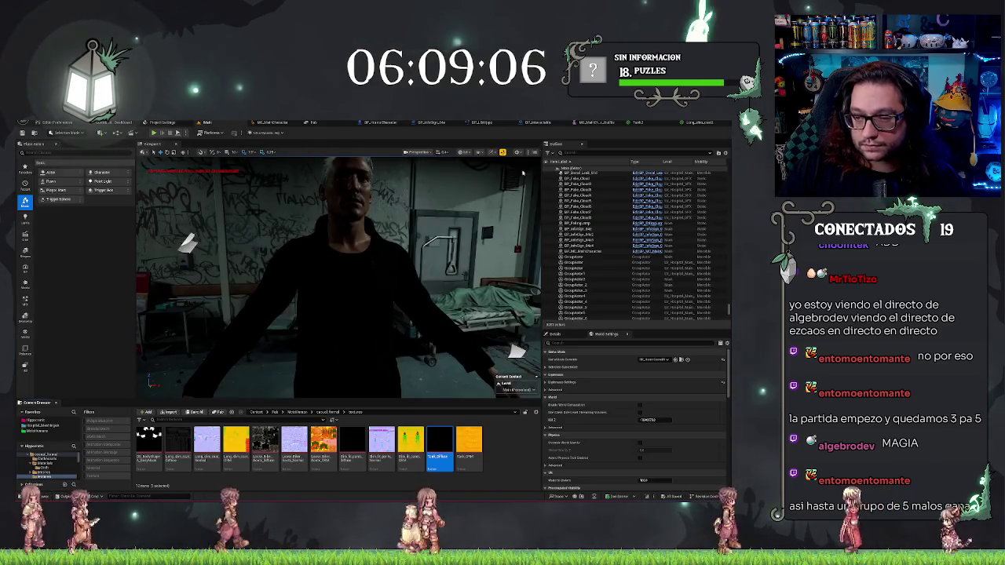
click(648, 121)
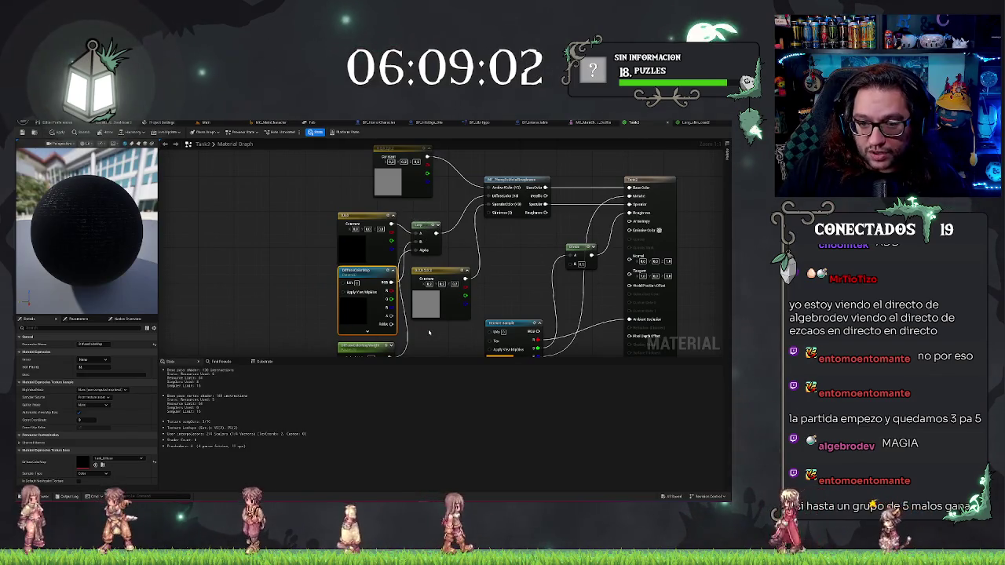
drag(399, 319, 418, 336)
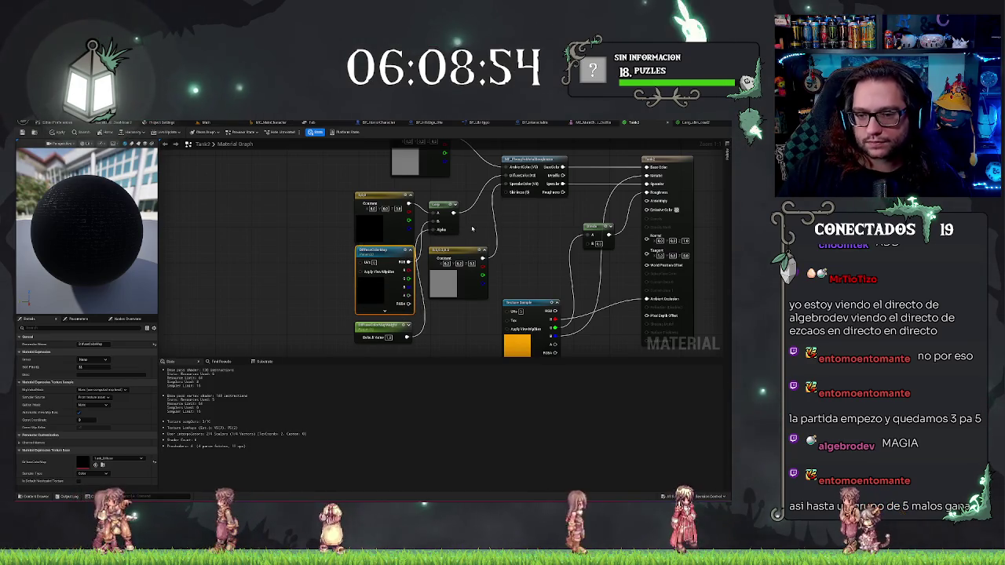
drag(416, 271, 359, 315)
drag(406, 282, 429, 266)
drag(397, 324, 417, 299)
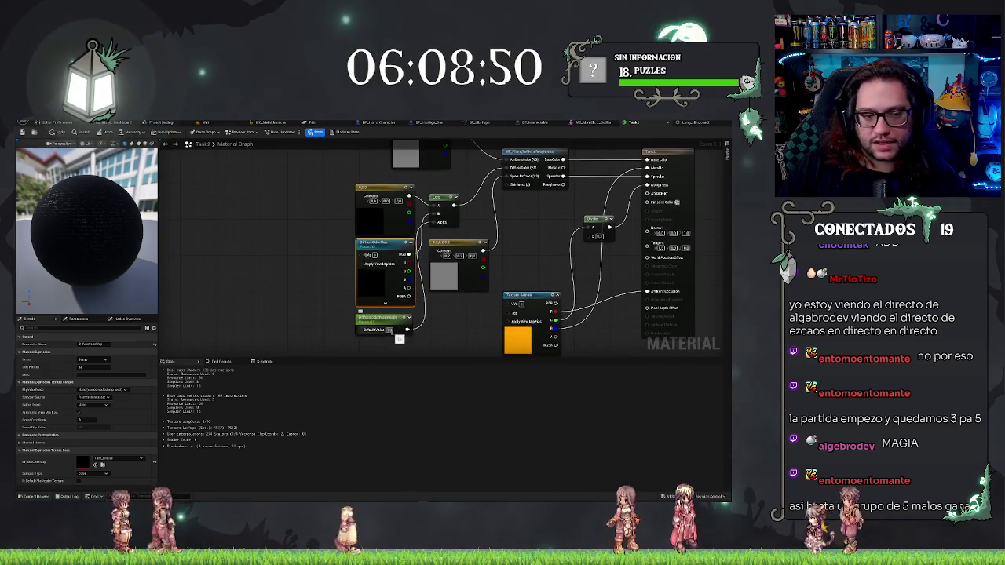
double_click(381, 222)
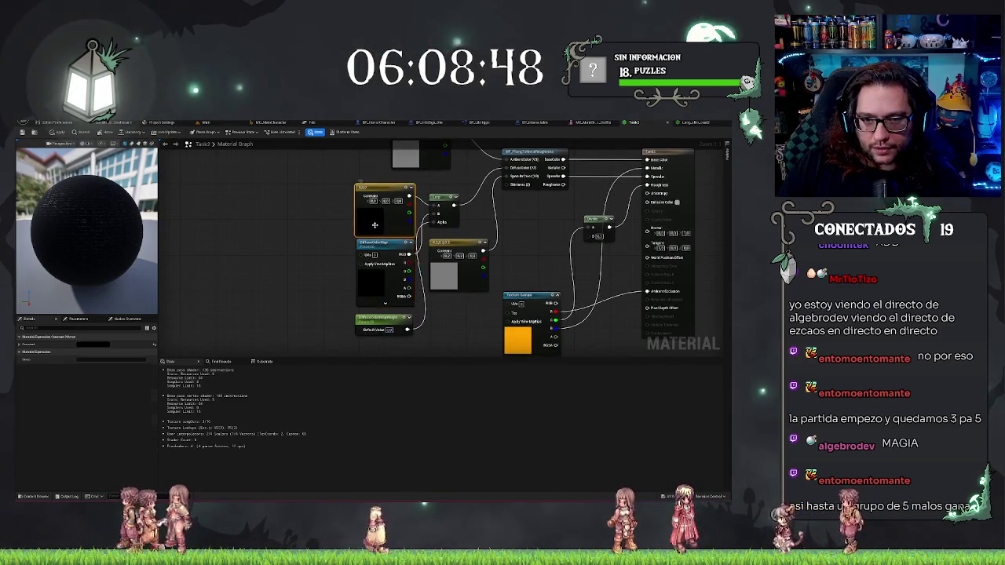
- Change Tank2's Constant3Vector from lavender to a medium blue and confirm it
click(406, 260)
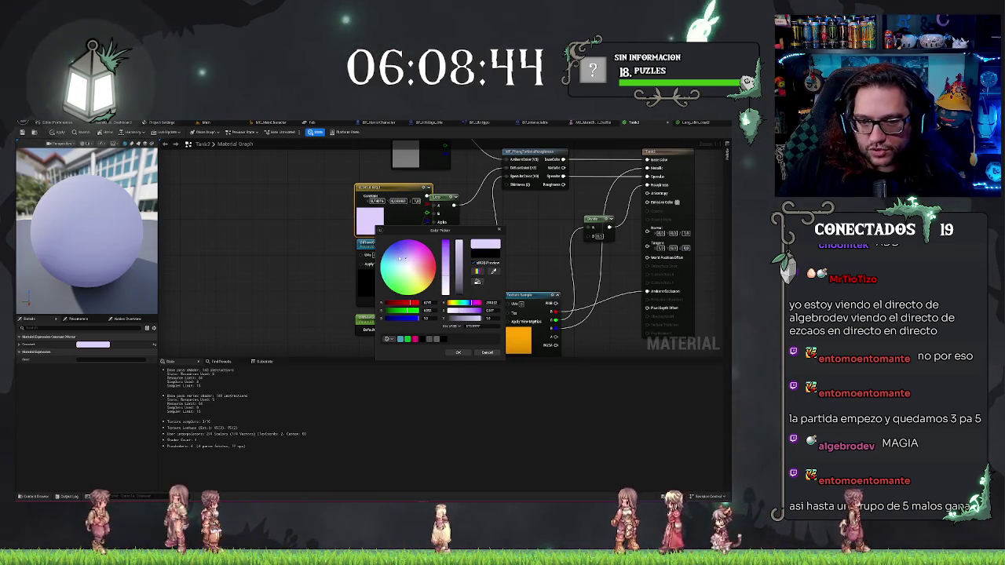
drag(96, 208, 145, 209)
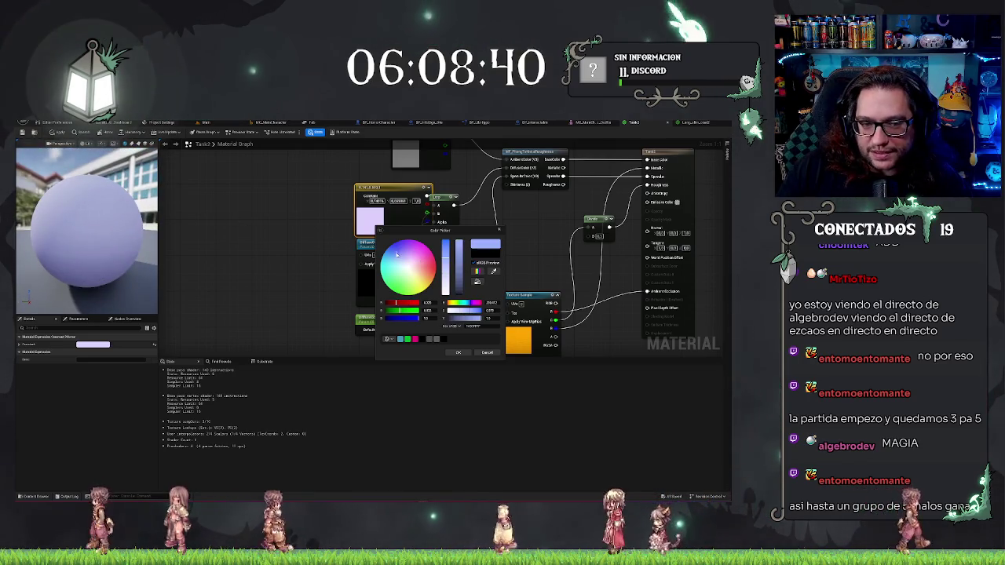
click(399, 249)
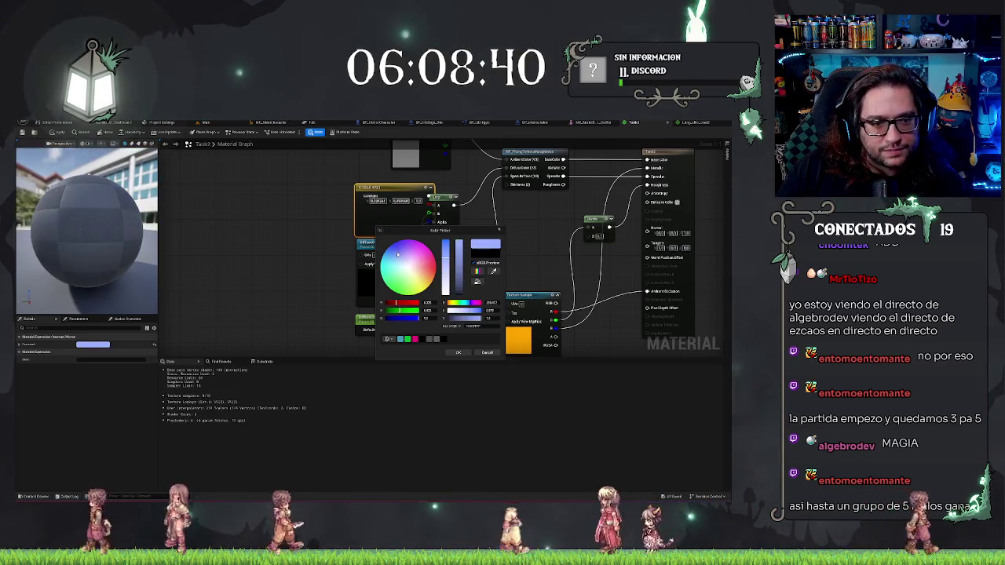
click(392, 250)
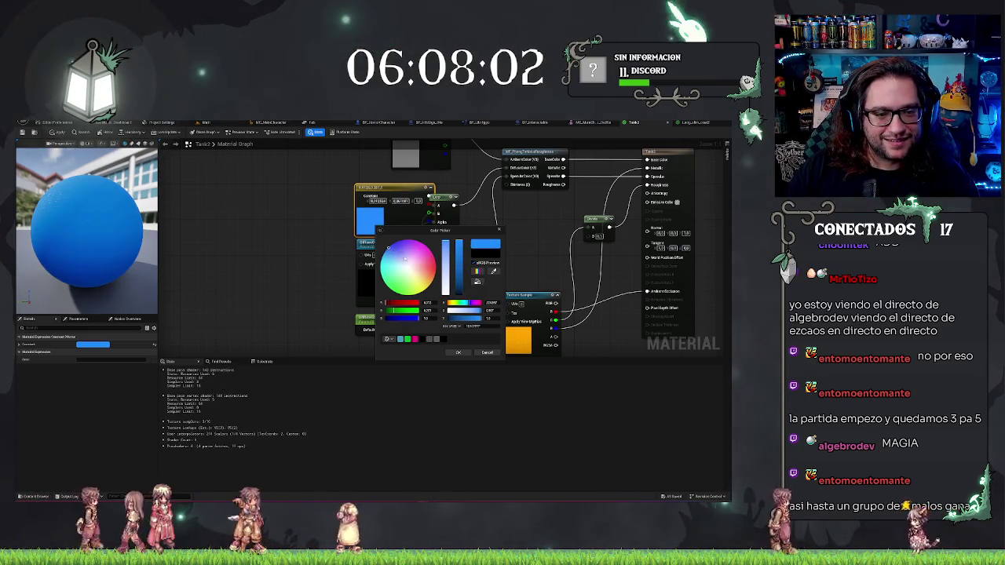
drag(458, 259, 454, 288)
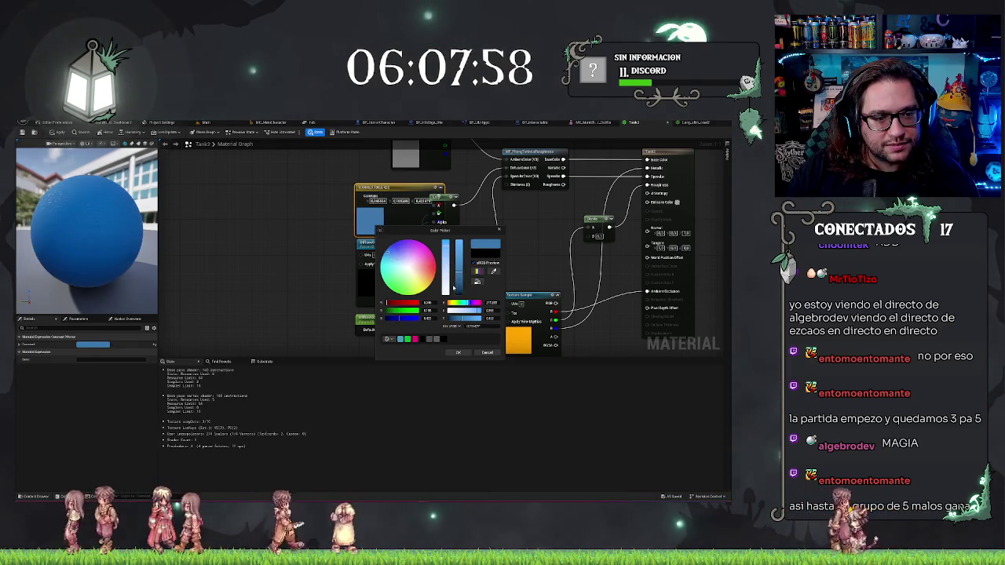
drag(100, 275, 55, 275)
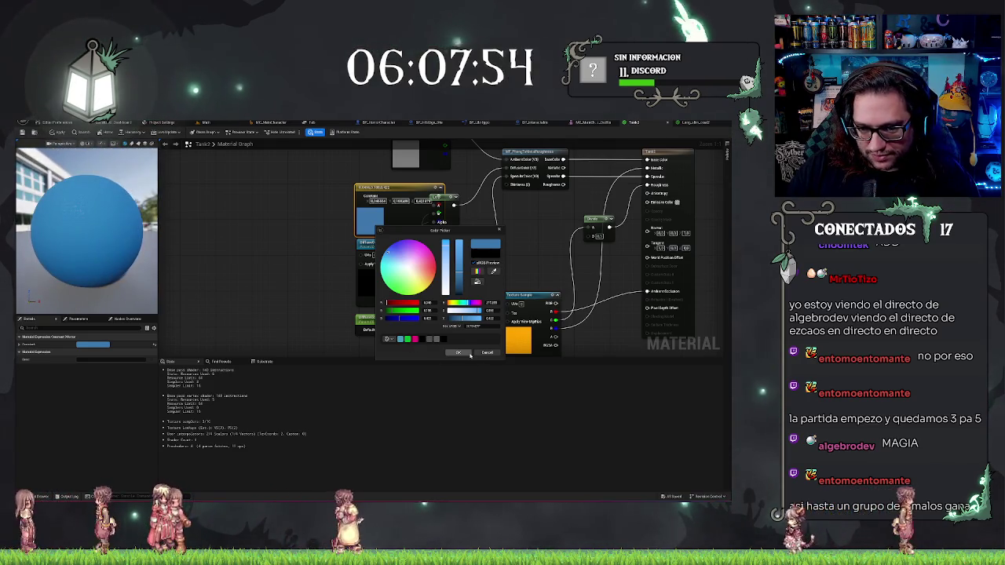
click(355, 282)
drag(355, 282, 248, 282)
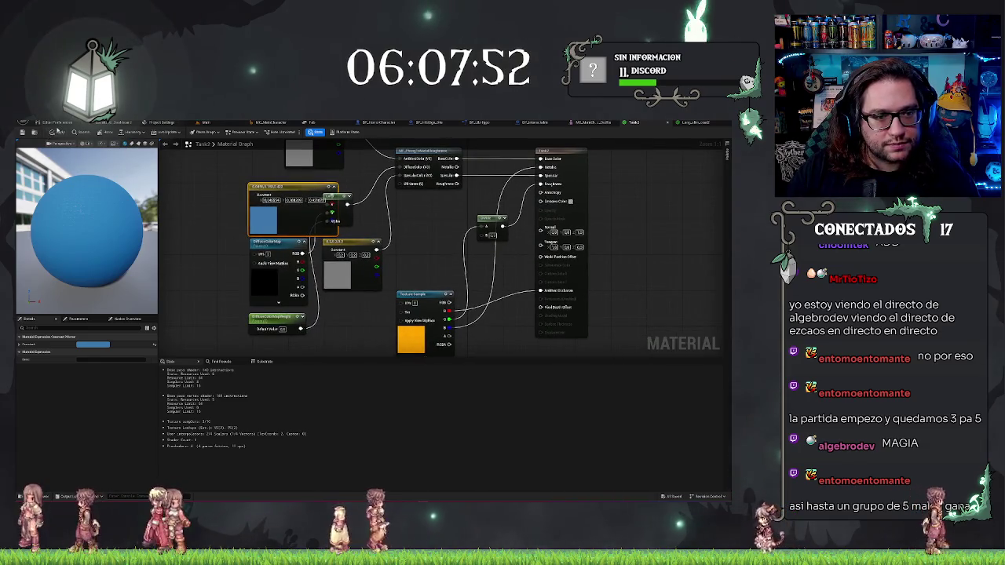
- Save Tank2, then view Long_slim_coat2's top constant node and black preview sphere
key(ctrl+s)
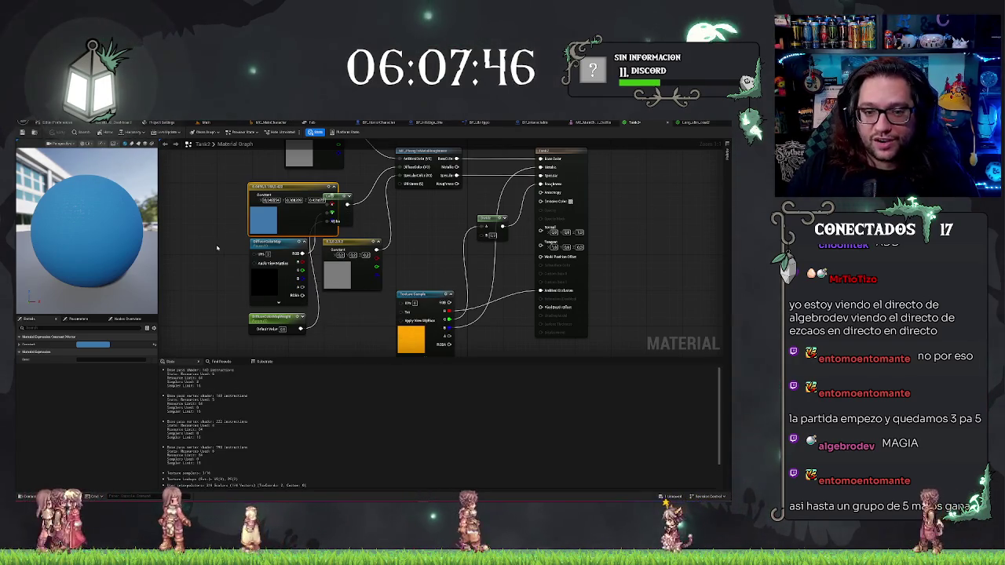
drag(216, 245, 226, 285)
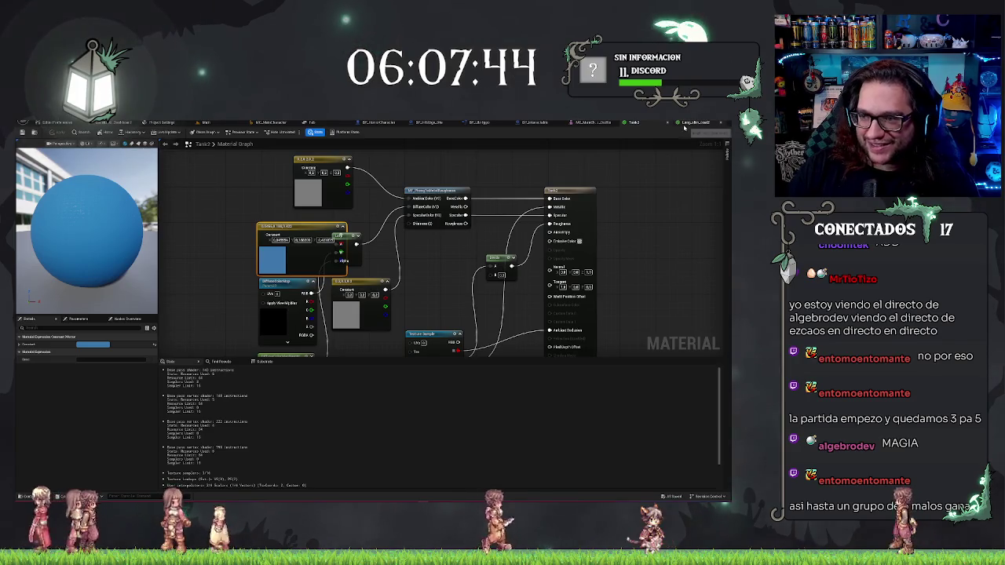
click(692, 123)
drag(312, 206, 358, 274)
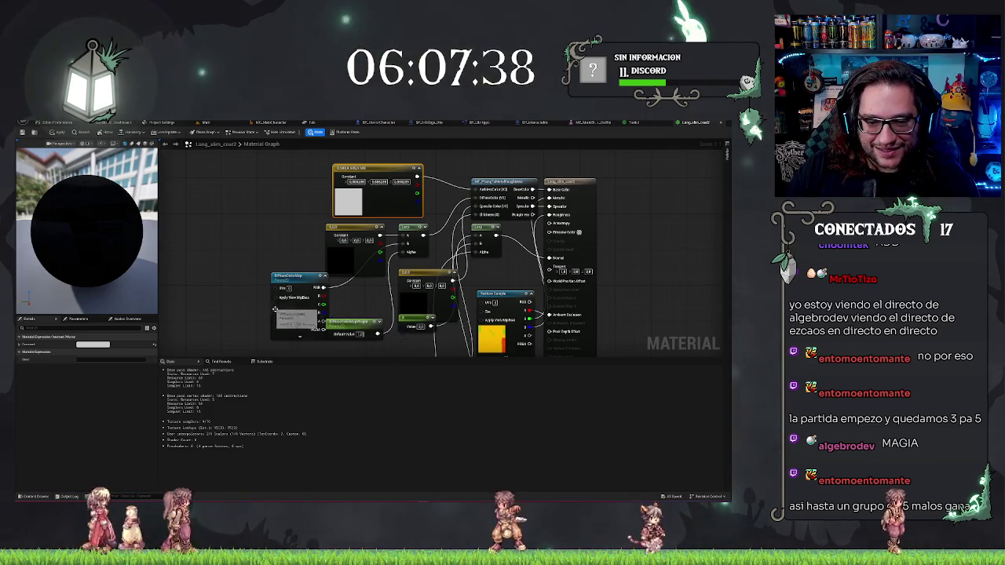
drag(94, 236, 47, 236)
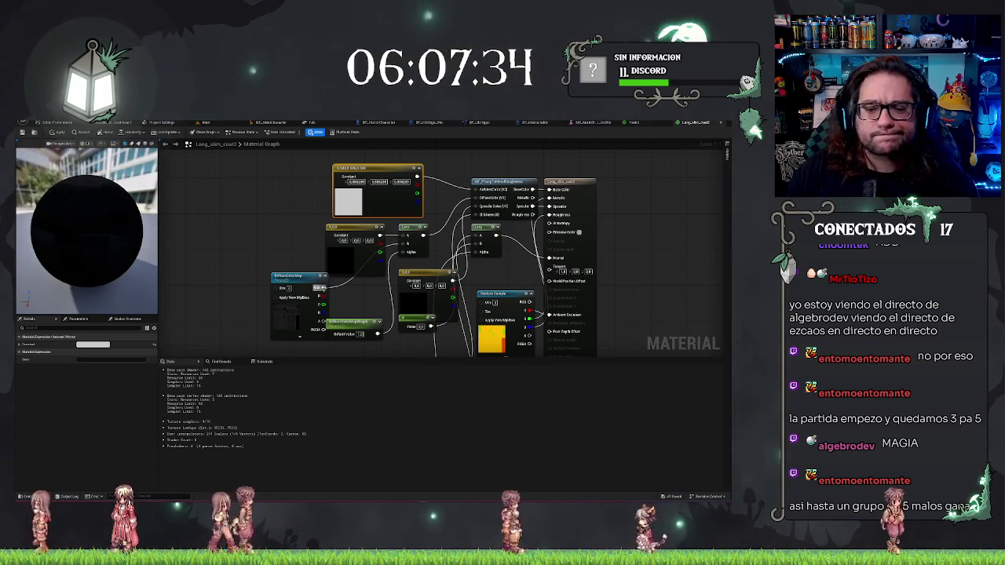
- Select Long_slim_coat2's dark Constant node, check the MetaHuman preview, then go back to Tank2
click(373, 299)
drag(373, 299, 392, 271)
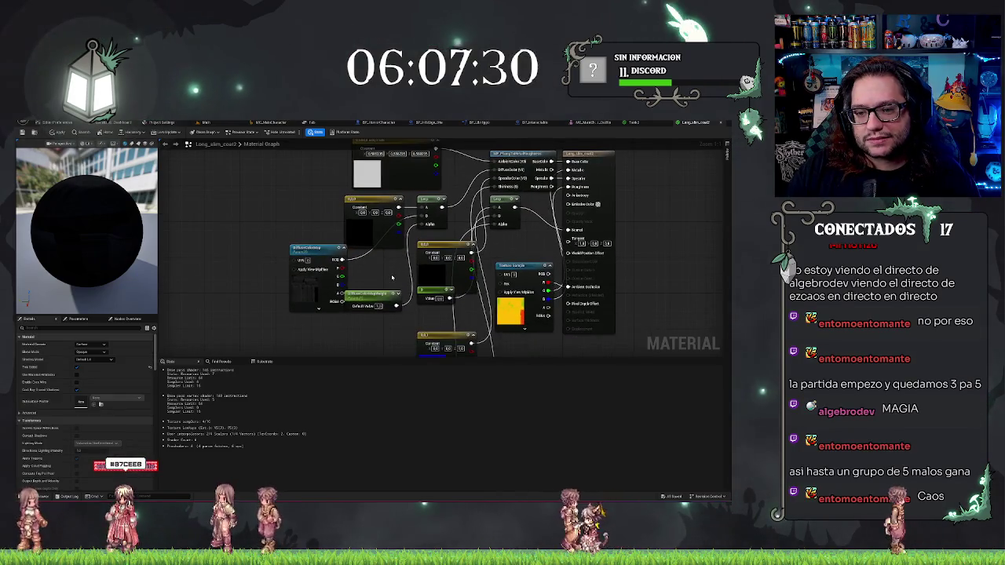
click(428, 281)
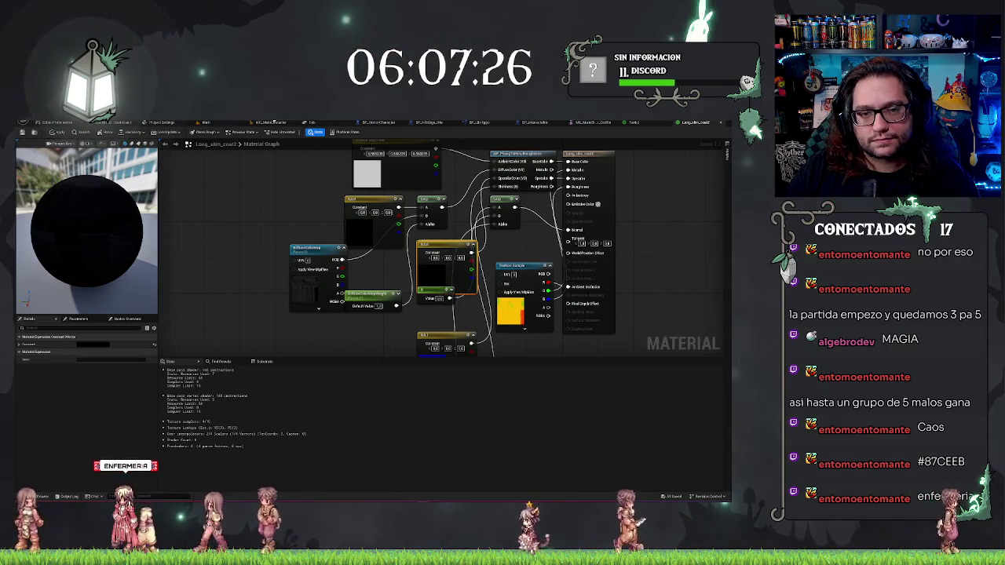
click(271, 123)
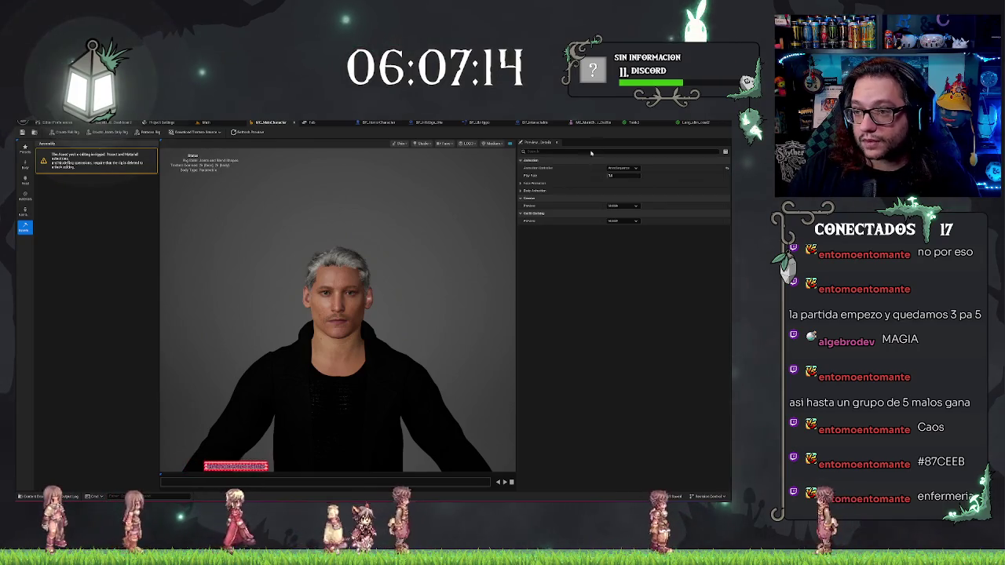
click(638, 123)
- Set Tank2's constant colour to sky blue #87CEEB, apply it, and return to the level viewport
double_click(273, 263)
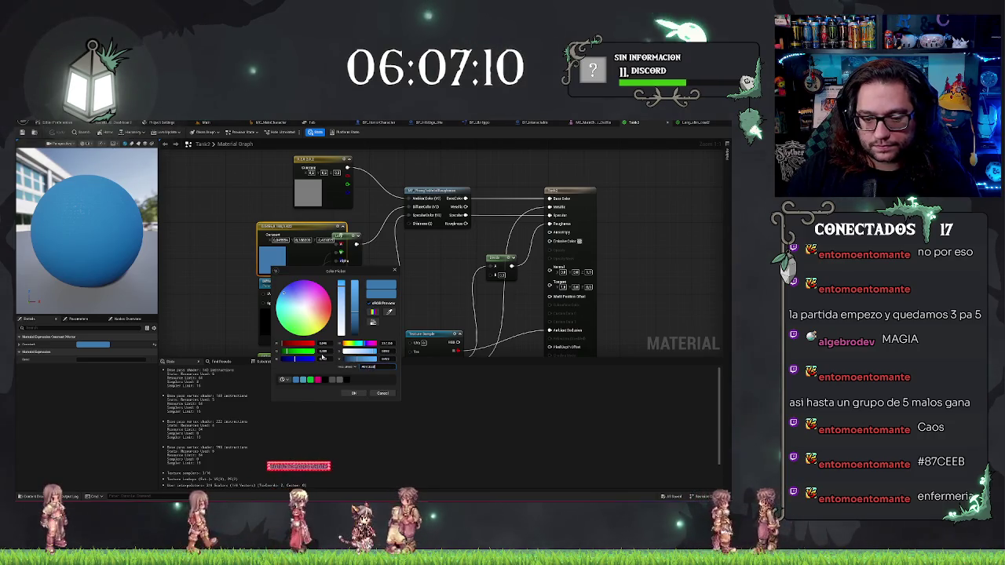
key(ctrl+v)
key(Return)
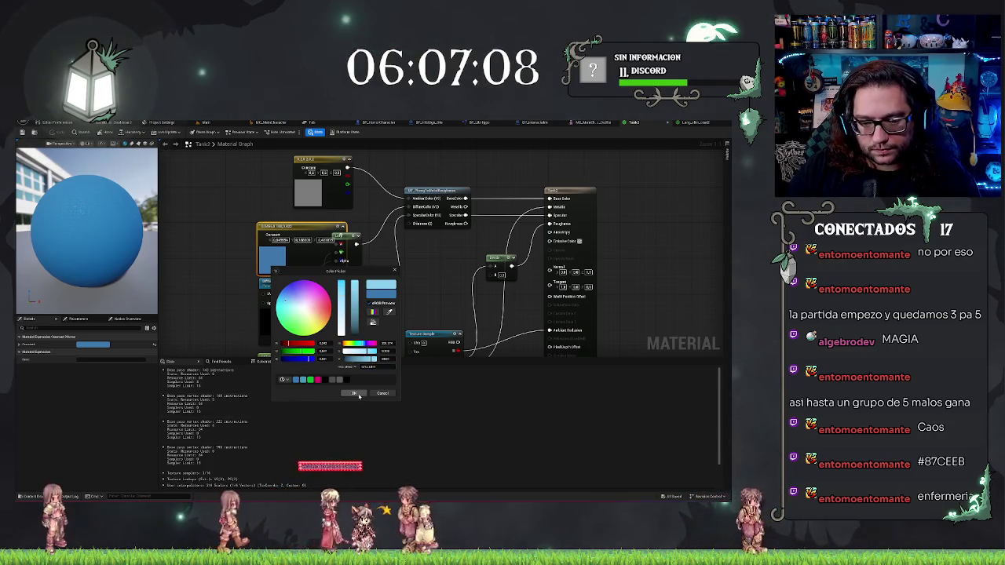
click(359, 396)
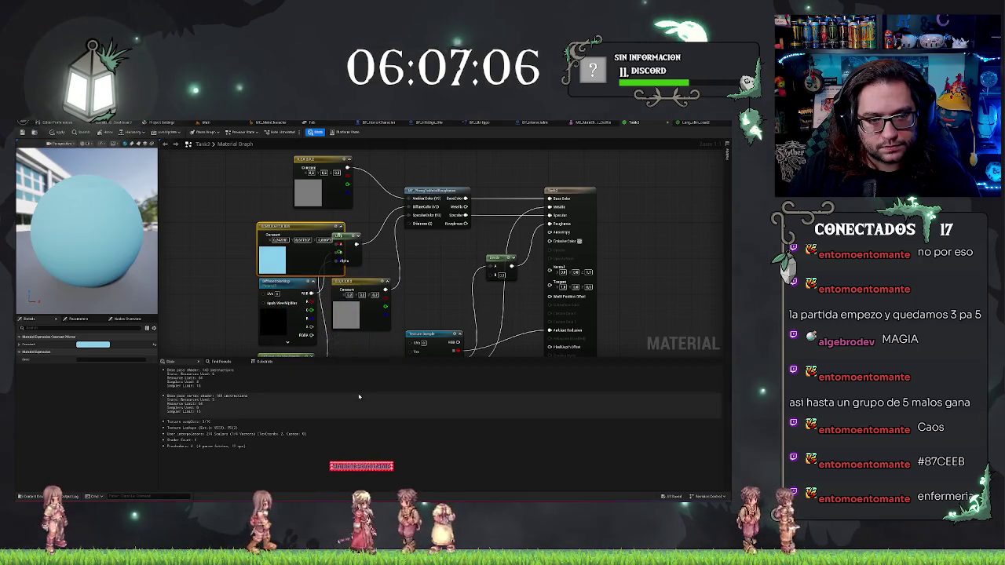
click(23, 132)
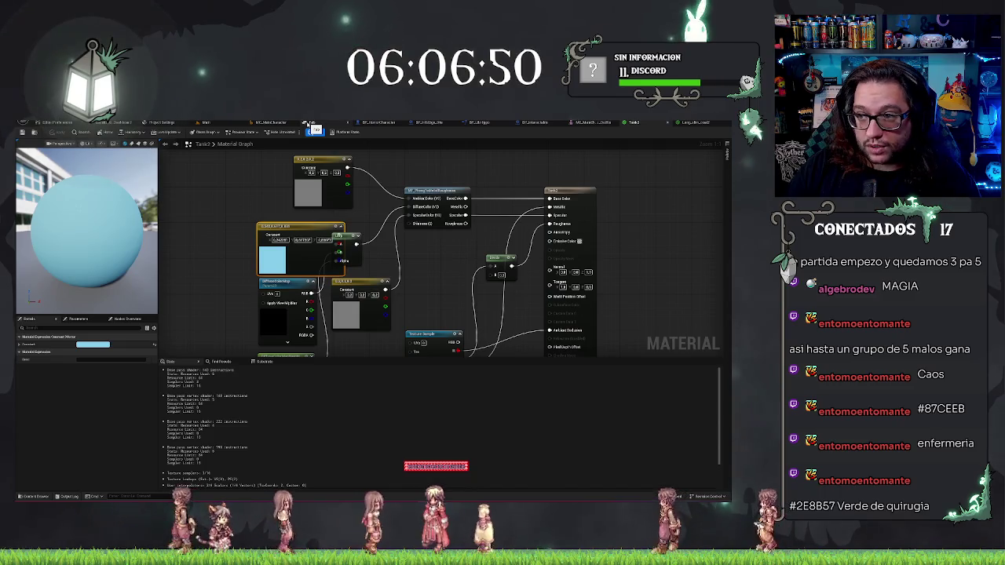
click(235, 122)
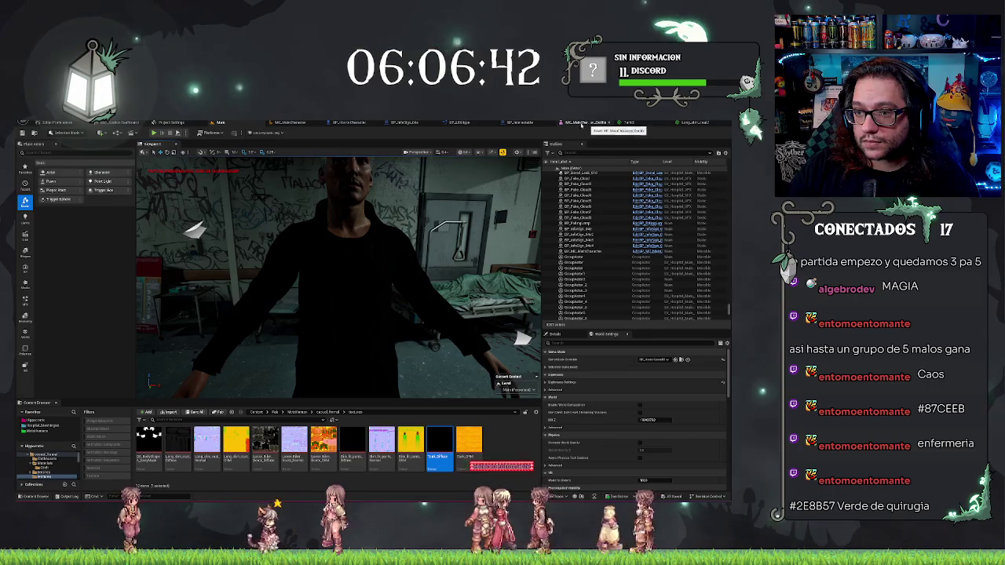
- Select the character in the level and open BP_MC_MainCharacter for editing
click(369, 124)
click(203, 123)
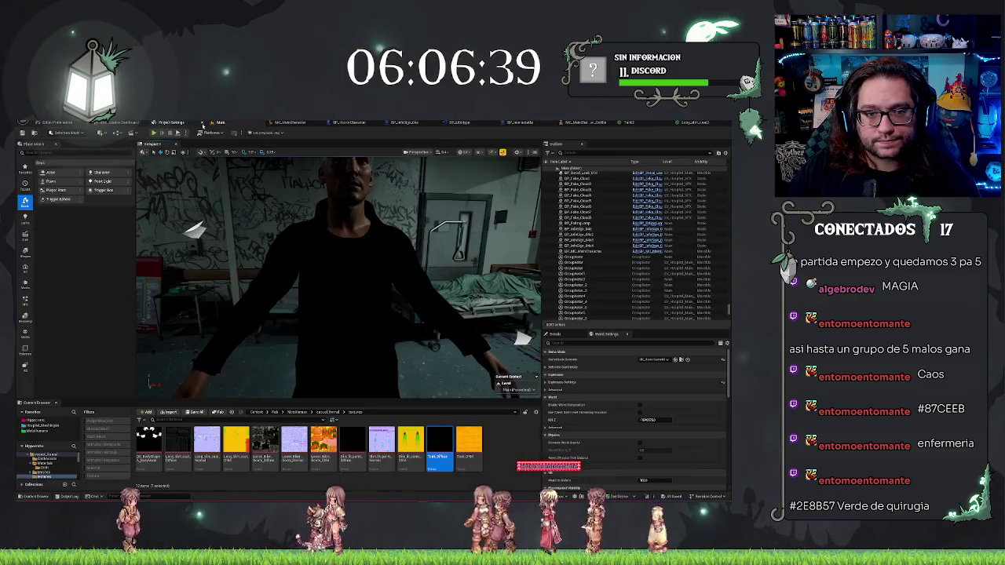
click(398, 272)
click(640, 251)
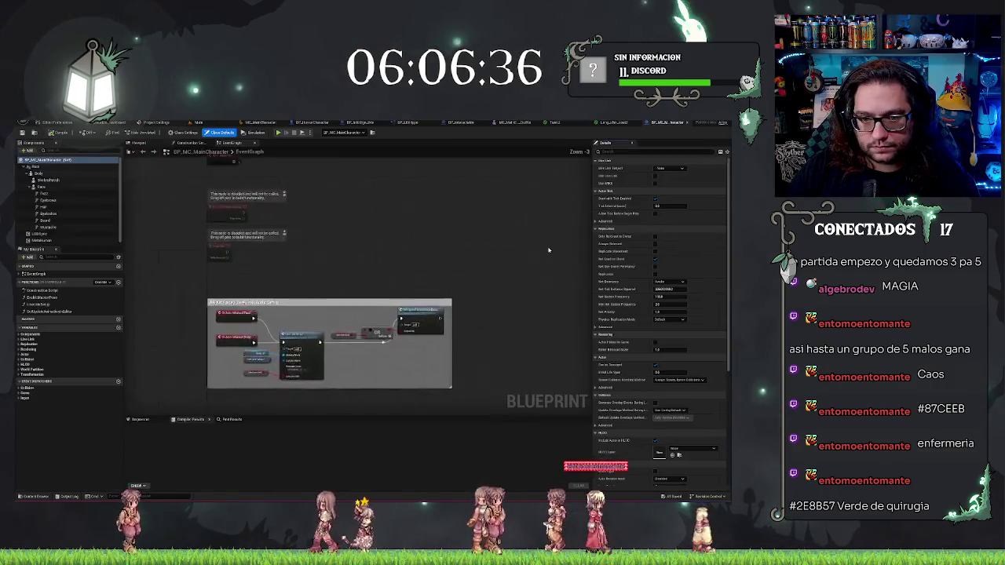
- Set the body mesh's Materials Element 0 to Tank2, then orbit the character in the level
click(49, 181)
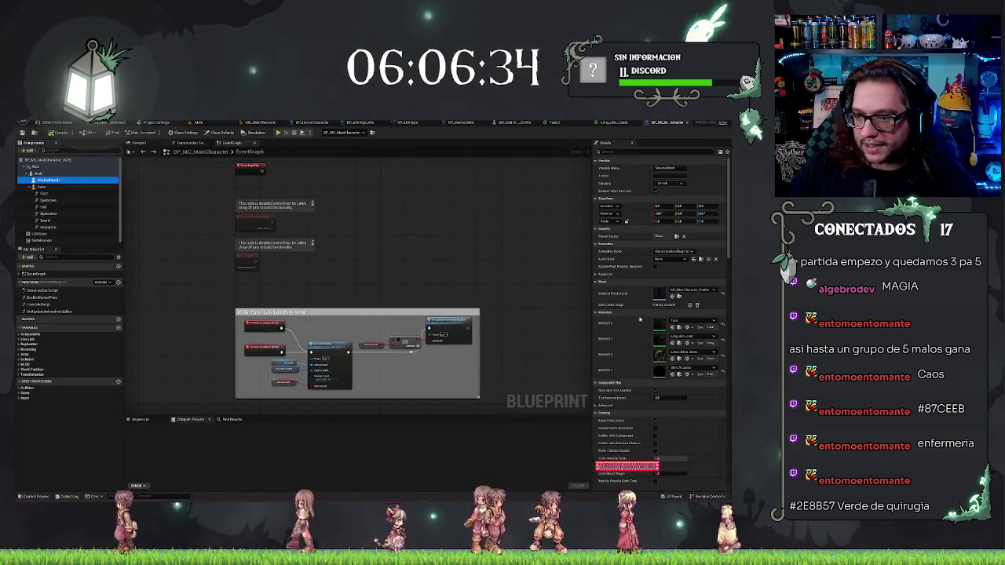
click(689, 322)
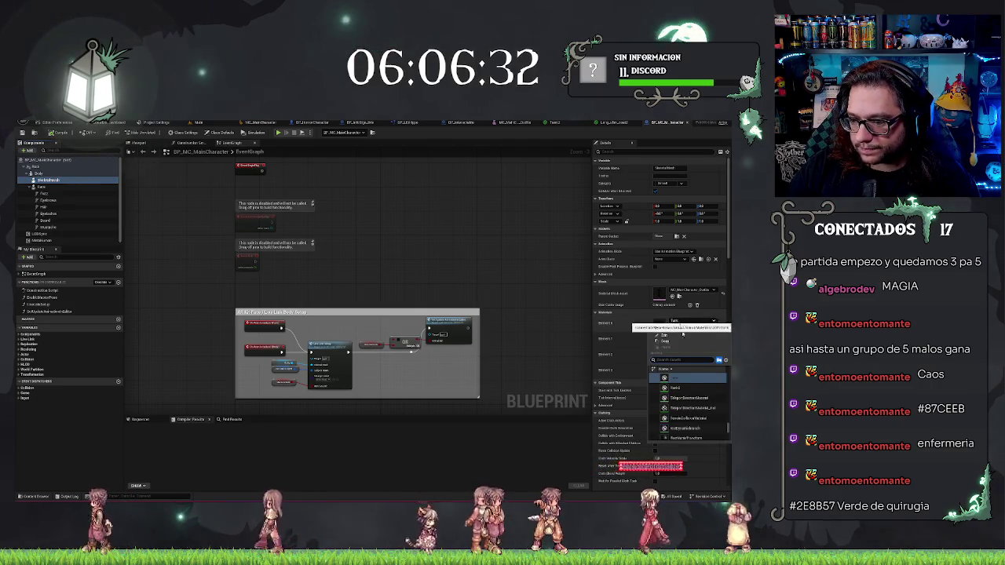
click(686, 388)
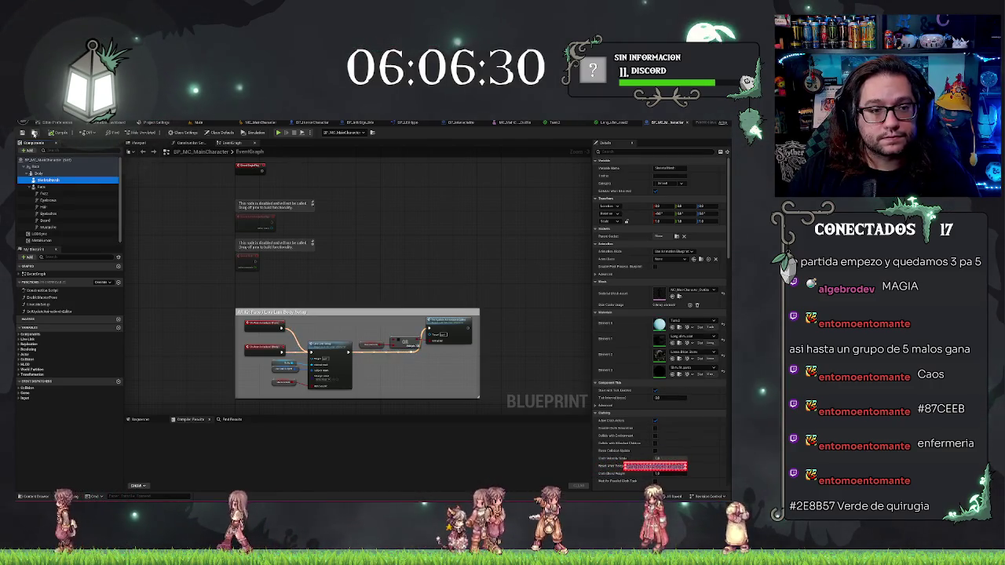
click(198, 122)
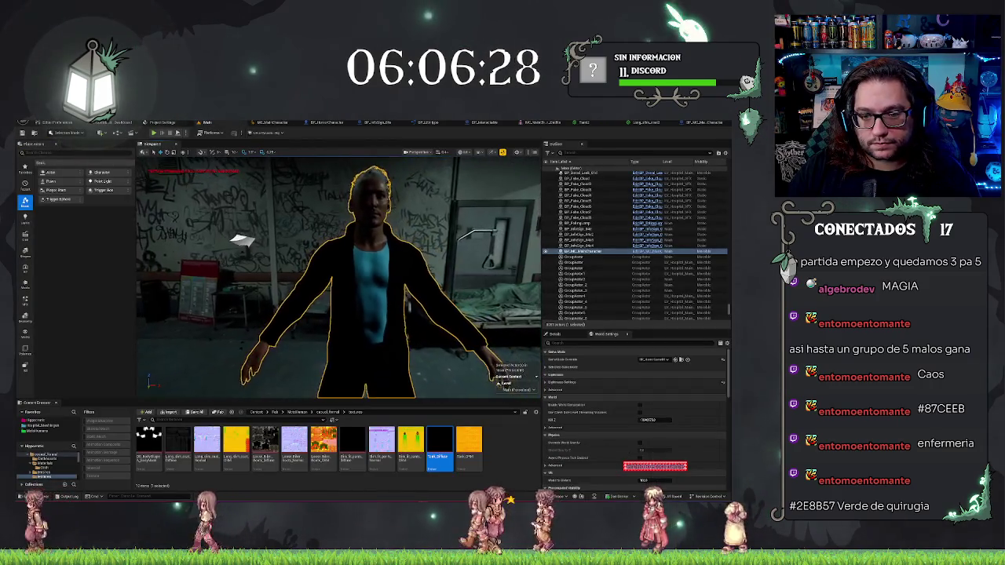
mouse_move(338, 275)
mouse_down()
mouse_move(369, 275)
mouse_move(369, 244)
mouse_move(369, 275)
mouse_move(410, 216)
mouse_up()
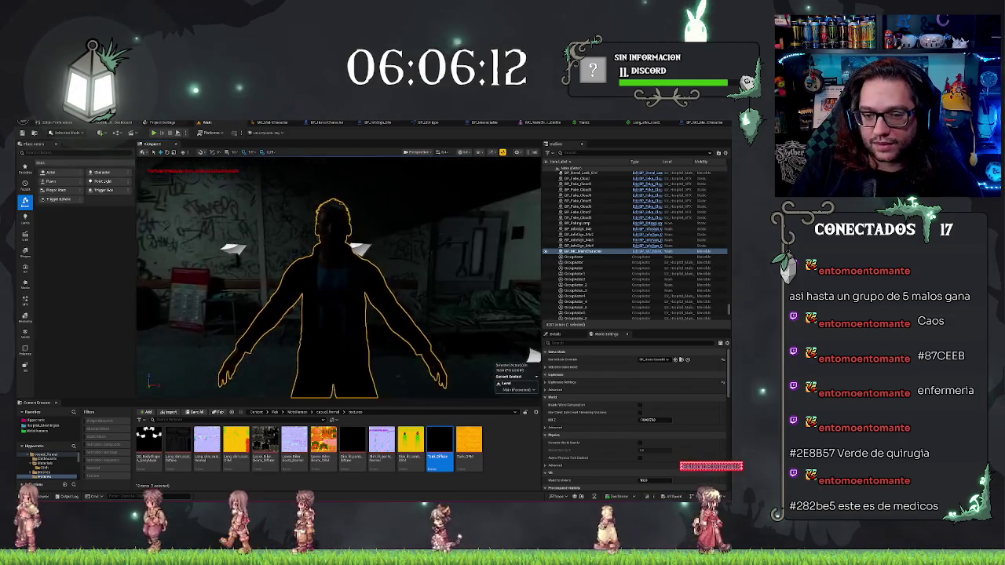
- Focus on the doctor to inspect the sky-blue tank top, then return to the Tank2 graph
key(f)
scroll(338, 275, down, 5)
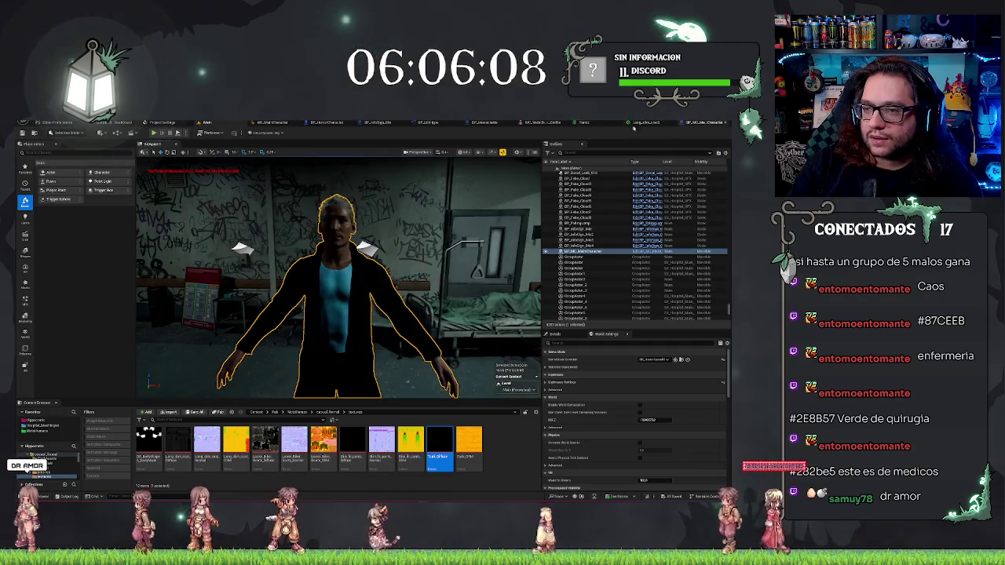
click(582, 122)
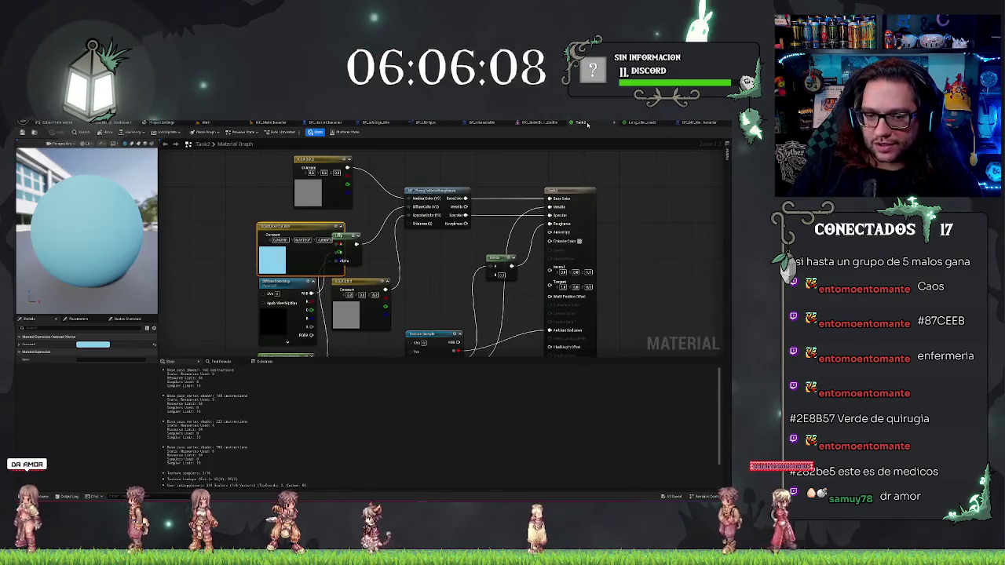
- Lower the Tank2 Constant3Vector's value to a deeper teal blue and save the material
double_click(274, 256)
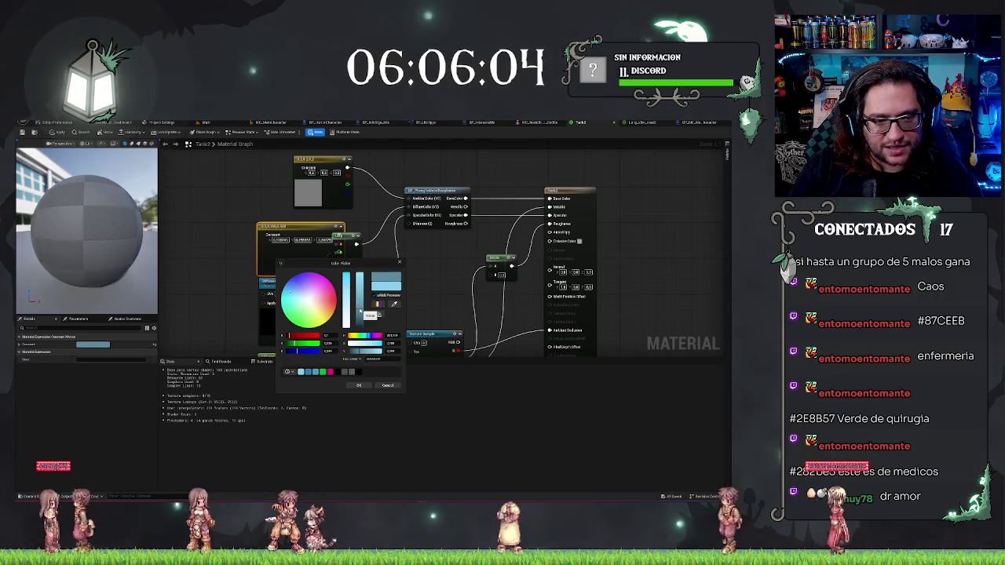
drag(361, 312, 359, 322)
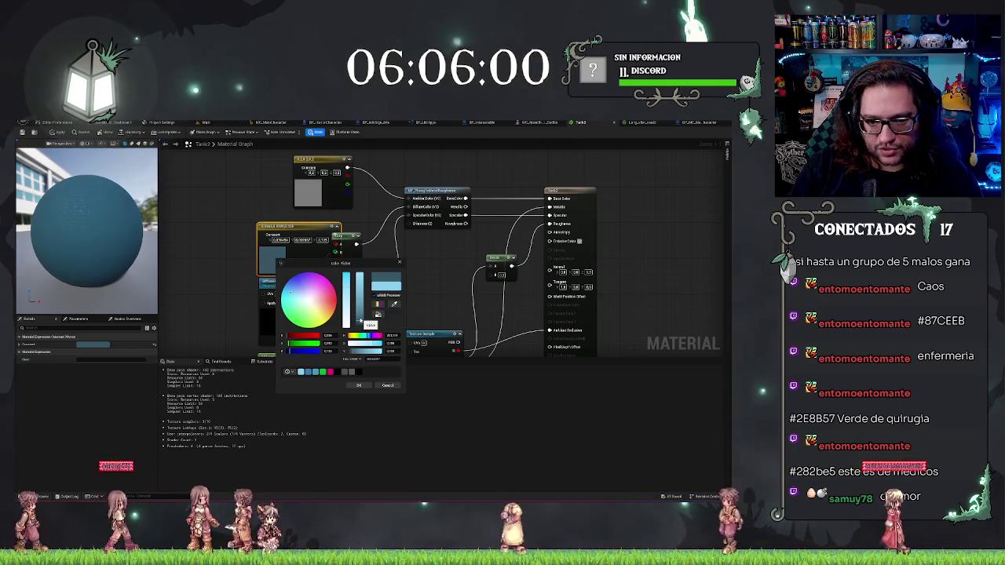
click(357, 385)
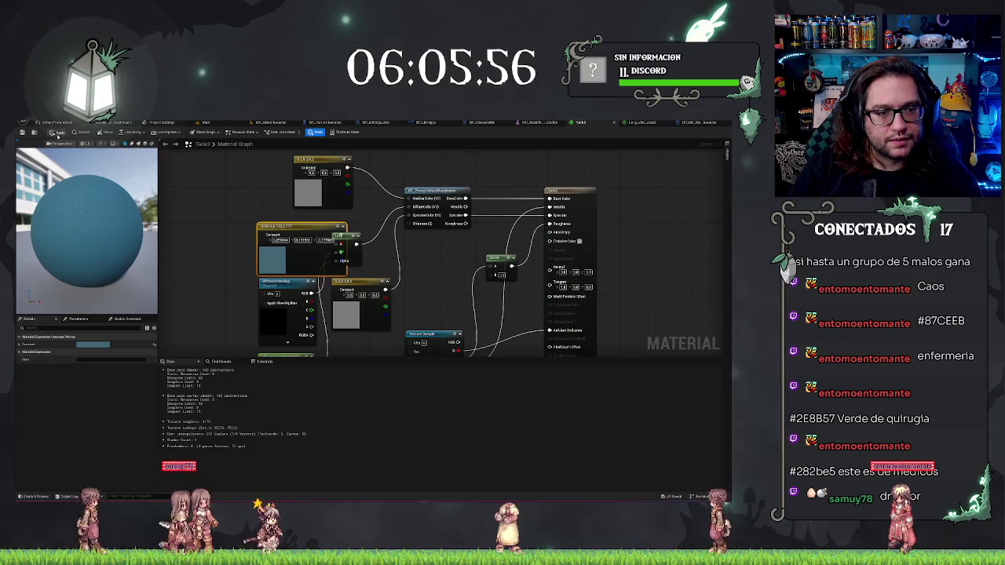
key(ctrl+s)
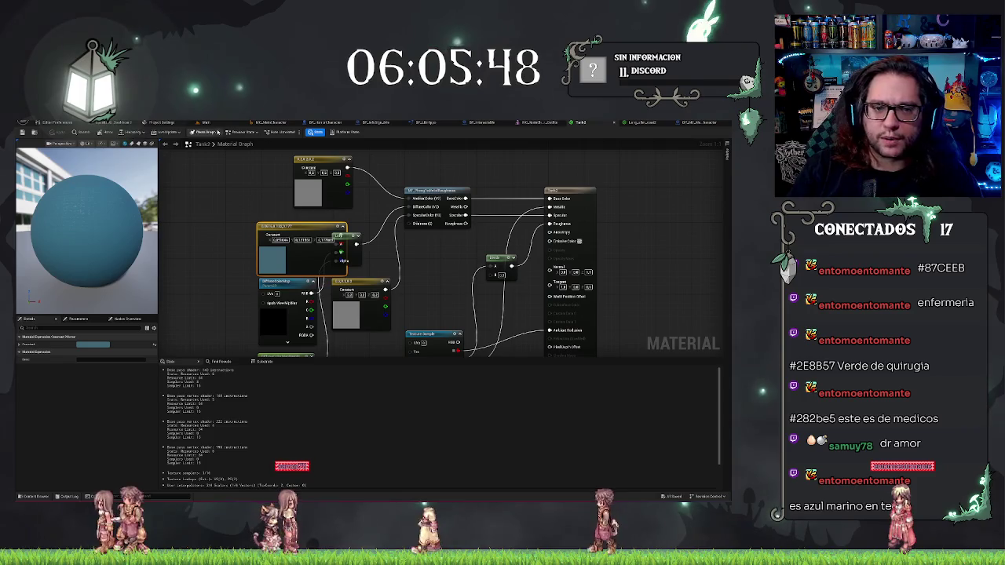
click(207, 123)
- Orbit around to the doctor's front to check the darker teal top, then bring up Long_slim_coat2
scroll(430, 251, up, 6)
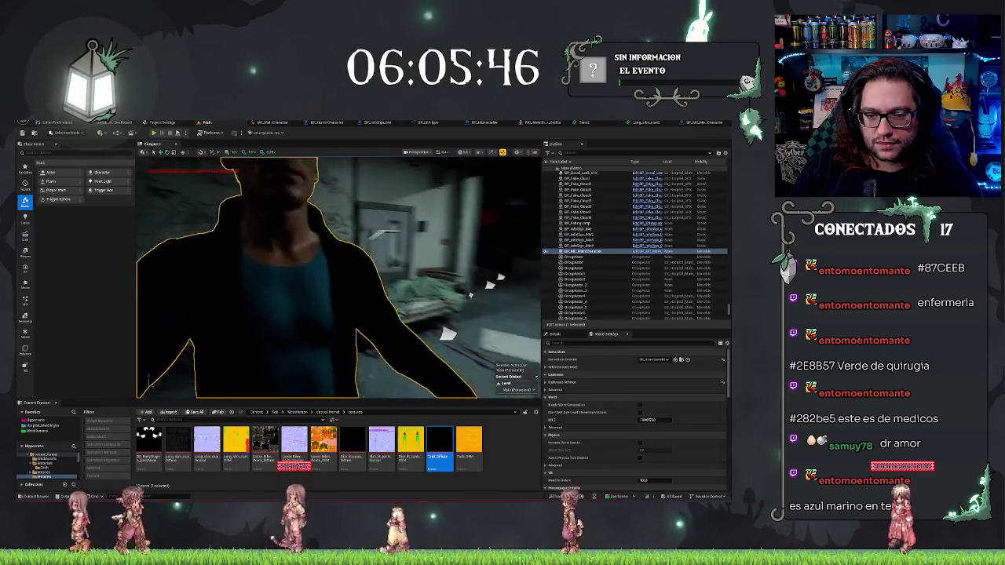
scroll(338, 279, down, 5)
mouse_move(337, 279)
mouse_down()
mouse_move(486, 275)
mouse_move(498, 314)
mouse_move(503, 299)
mouse_move(471, 274)
mouse_up()
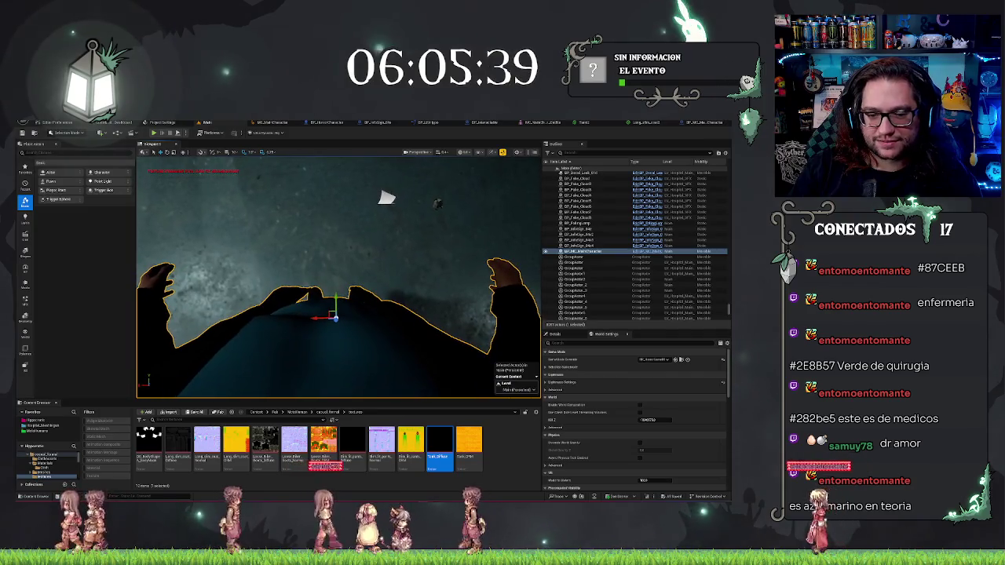
mouse_move(386, 197)
mouse_down()
mouse_move(149, 291)
mouse_move(146, 162)
mouse_move(203, 283)
mouse_move(251, 303)
mouse_up()
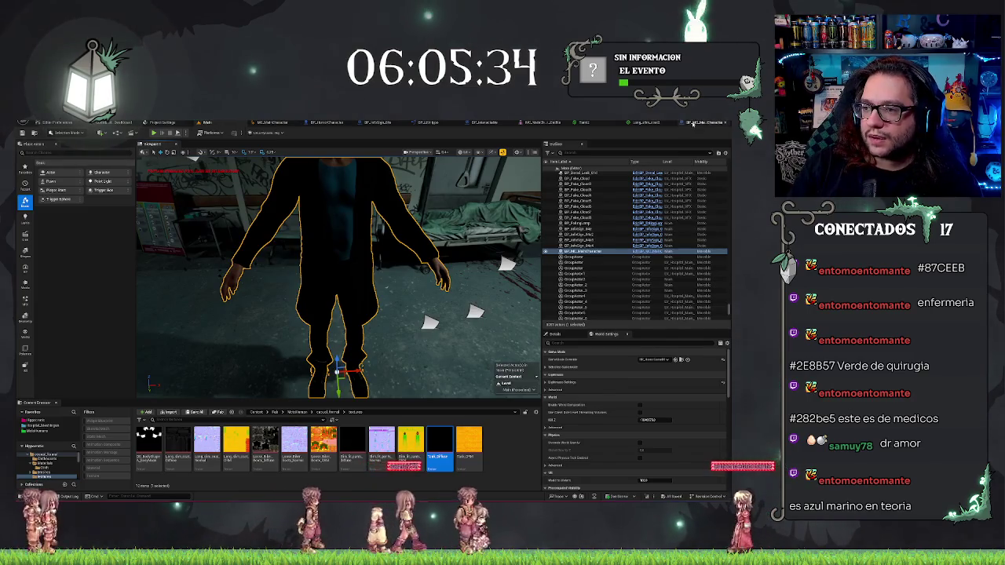
key(alt+Tab)
click(615, 123)
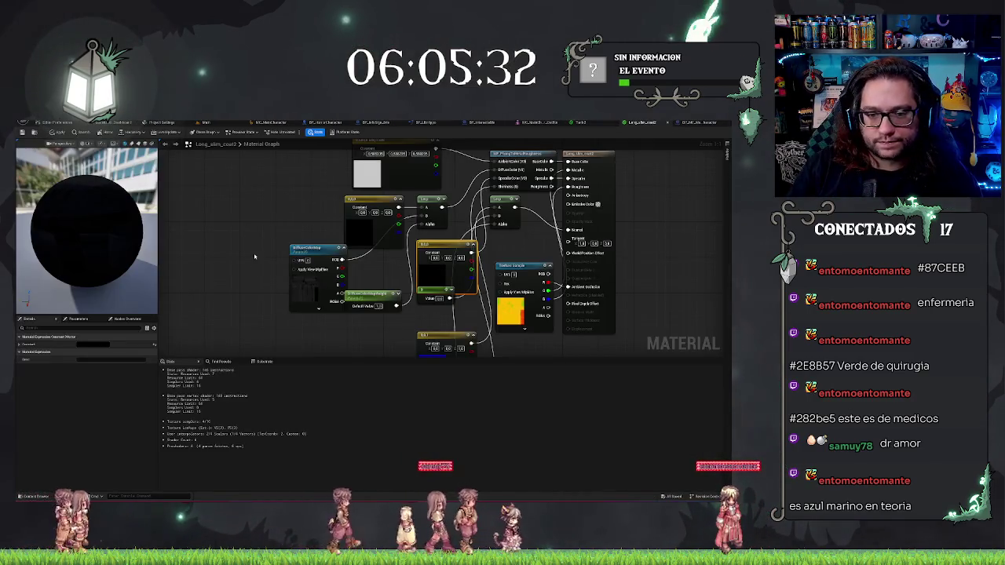
- Pan the Long_slim_coat2 graph, orbit the black preview sphere, and nudge the Lerp node up-right
drag(254, 256, 233, 302)
drag(334, 288, 347, 229)
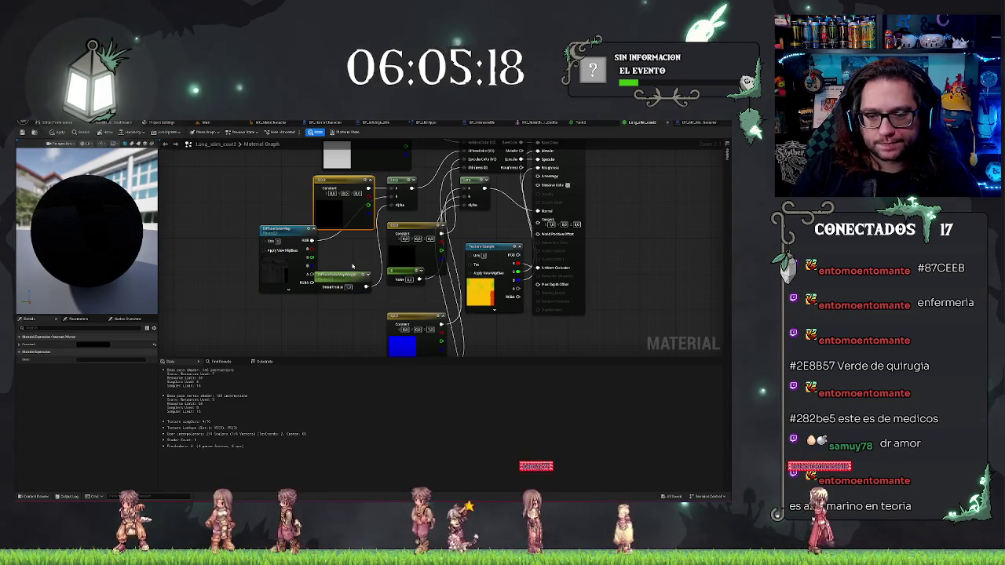
drag(366, 279, 326, 322)
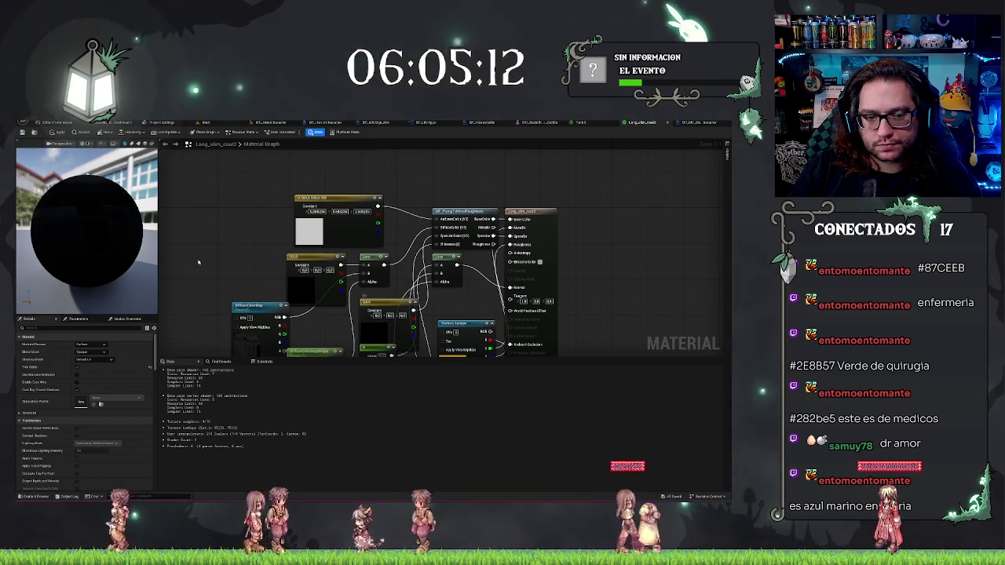
drag(86, 236, 156, 236)
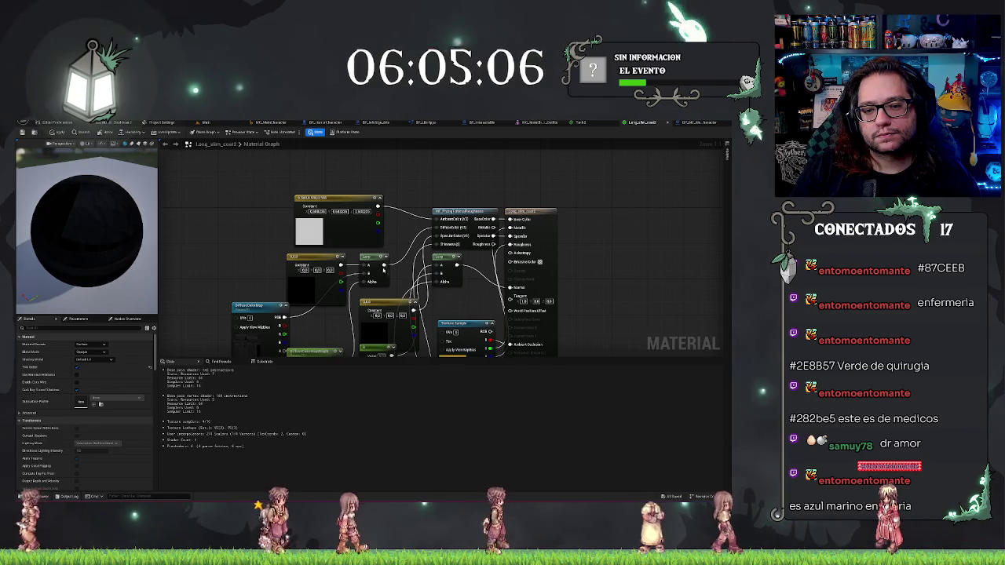
mouse_move(388, 267)
mouse_down()
mouse_move(398, 248)
mouse_move(386, 265)
mouse_up()
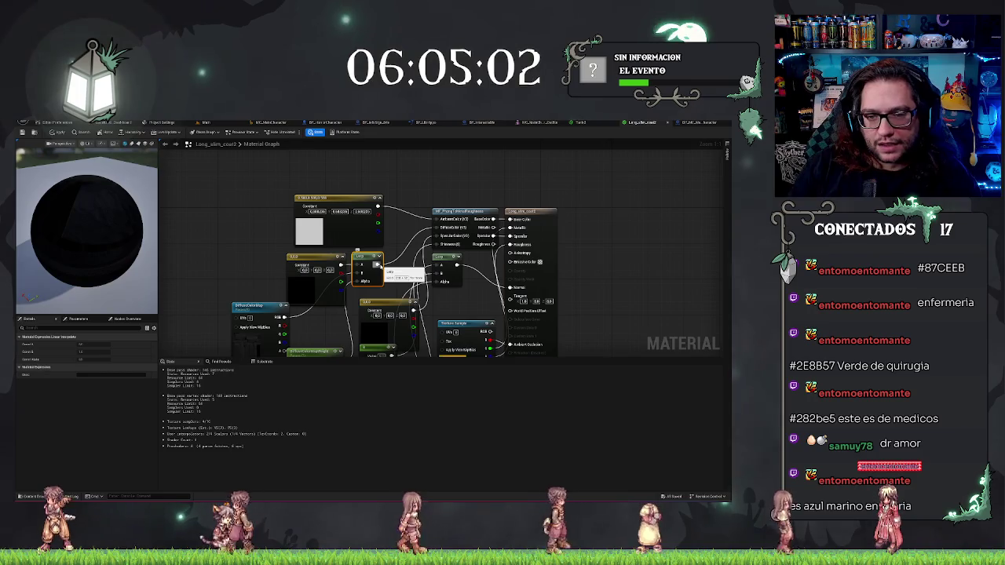
- Add a Multiply node after the Lerp, wire the Constant3Vector into it, and feed a new Constant into it
drag(419, 191, 425, 189)
text(mult)
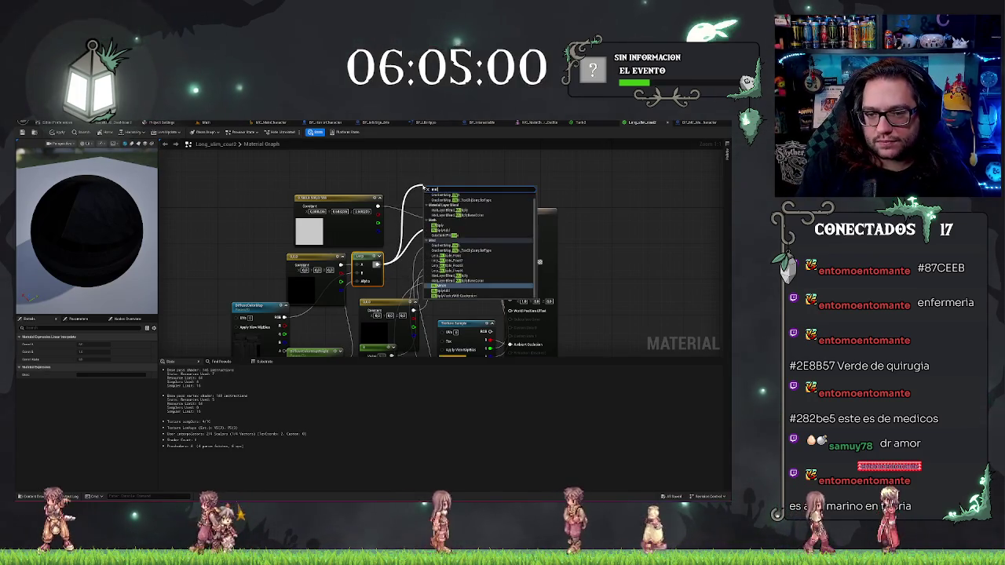
key(Return)
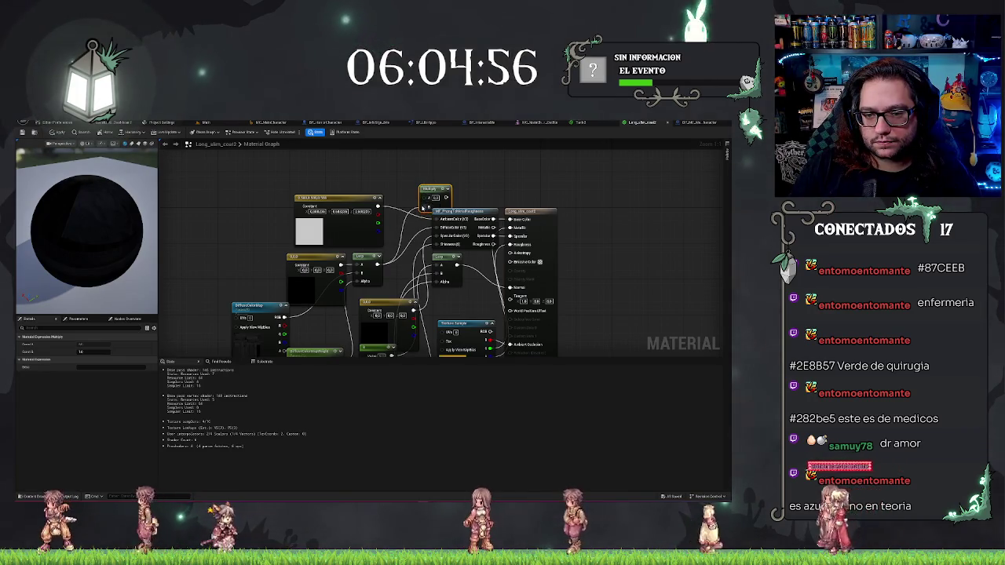
drag(377, 206, 378, 206)
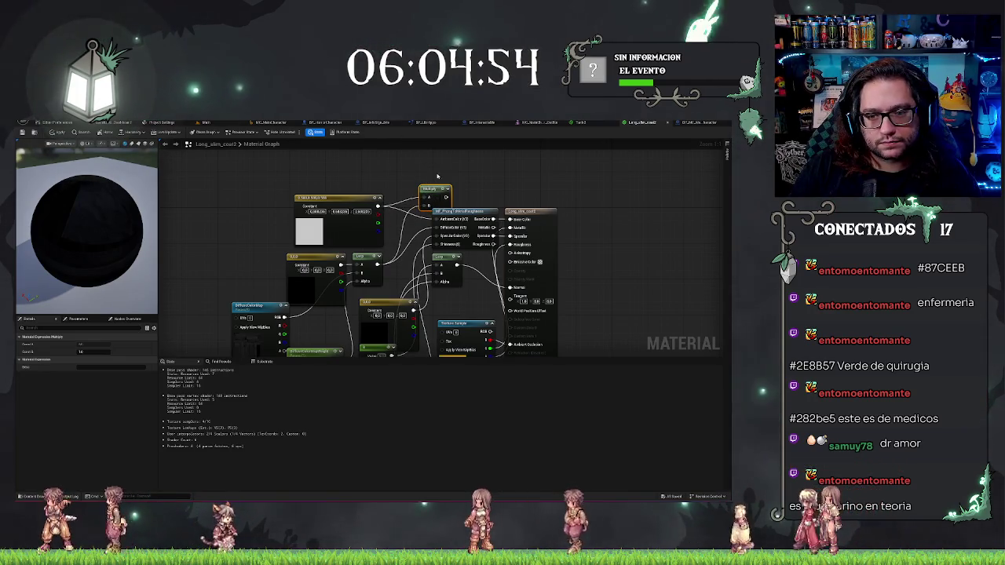
drag(447, 192, 419, 183)
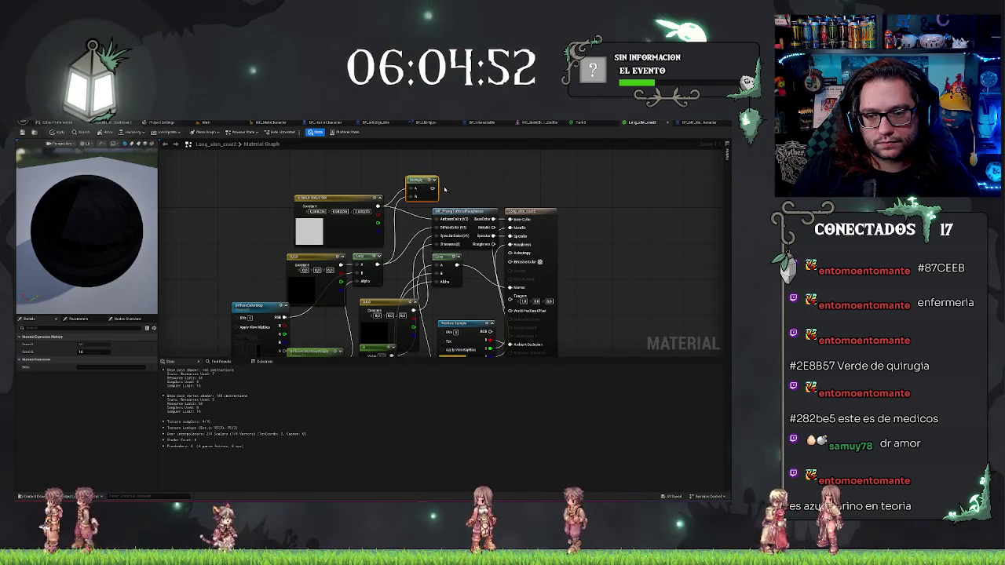
drag(437, 229, 436, 227)
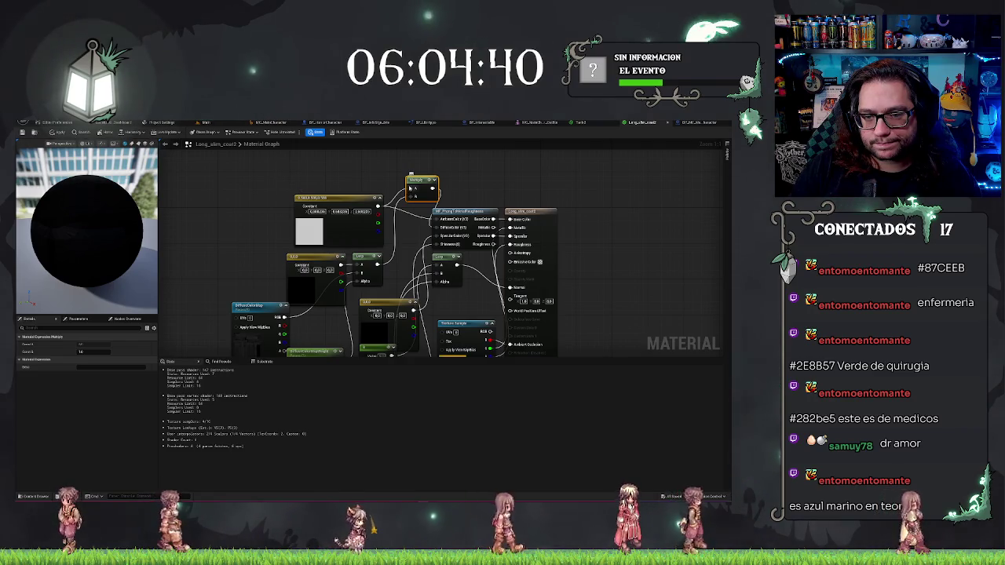
drag(408, 191, 277, 167)
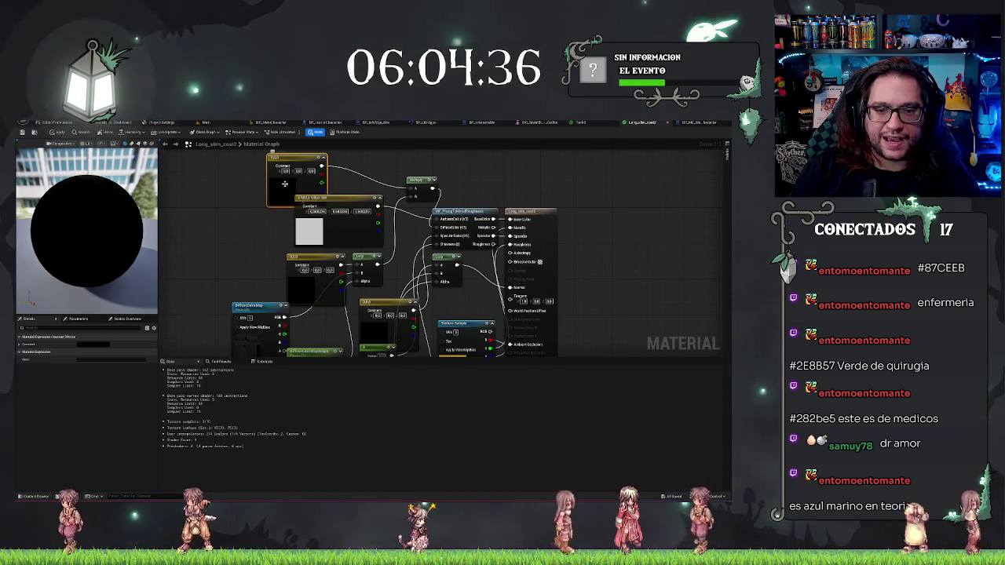
- Keep the new Constant black and add a Subtract node off the Lerp output
double_click(284, 182)
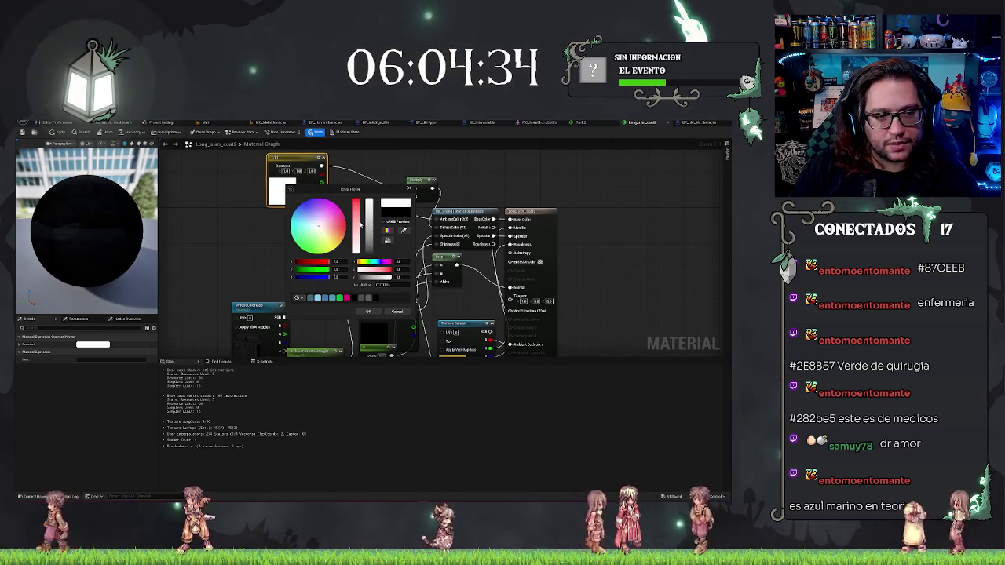
click(397, 312)
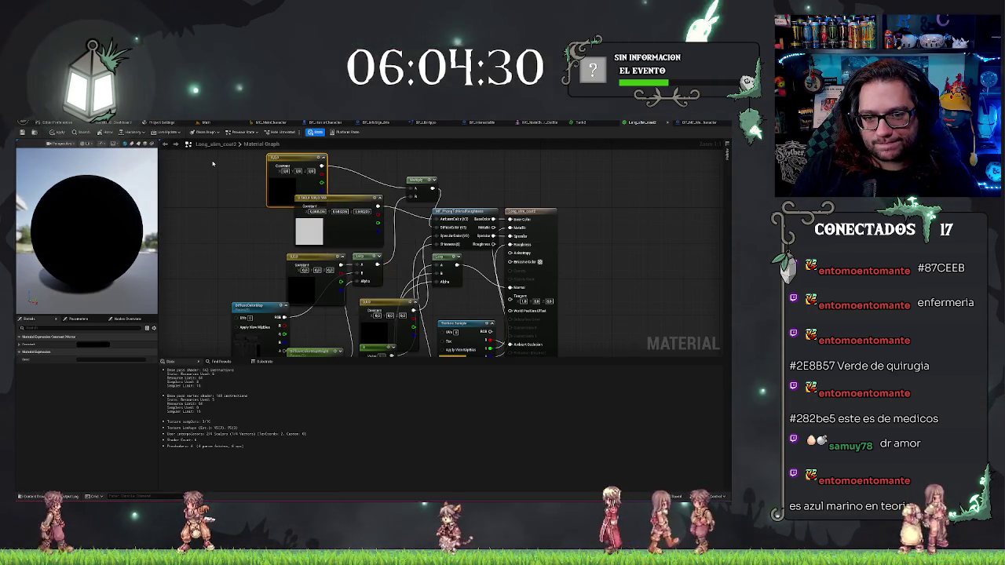
mouse_move(311, 183)
mouse_down()
mouse_move(392, 183)
mouse_move(316, 174)
mouse_up()
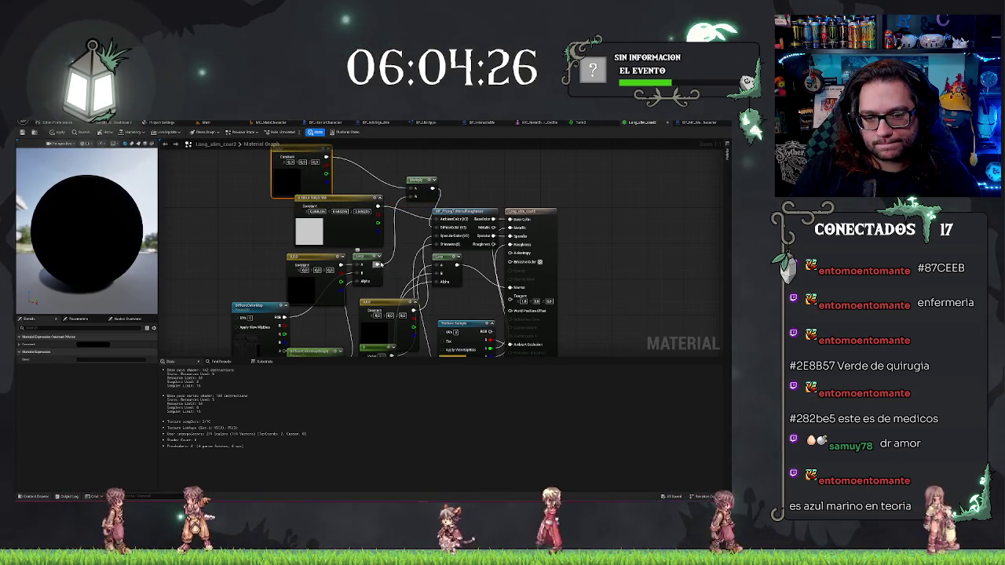
drag(377, 264, 400, 250)
text(subtract)
key(Return)
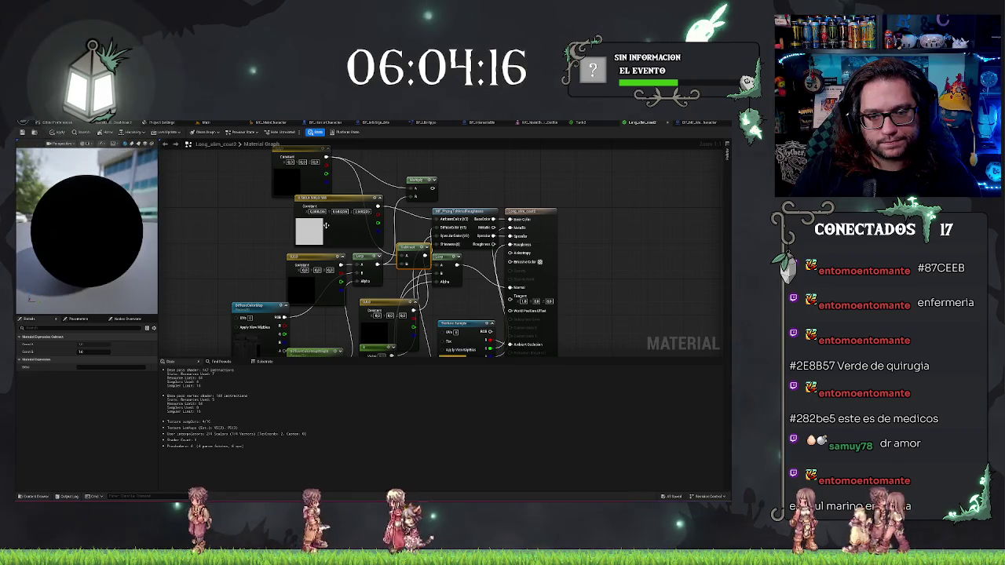
- Set the top Constant's colour to white in the Color Picker
click(283, 177)
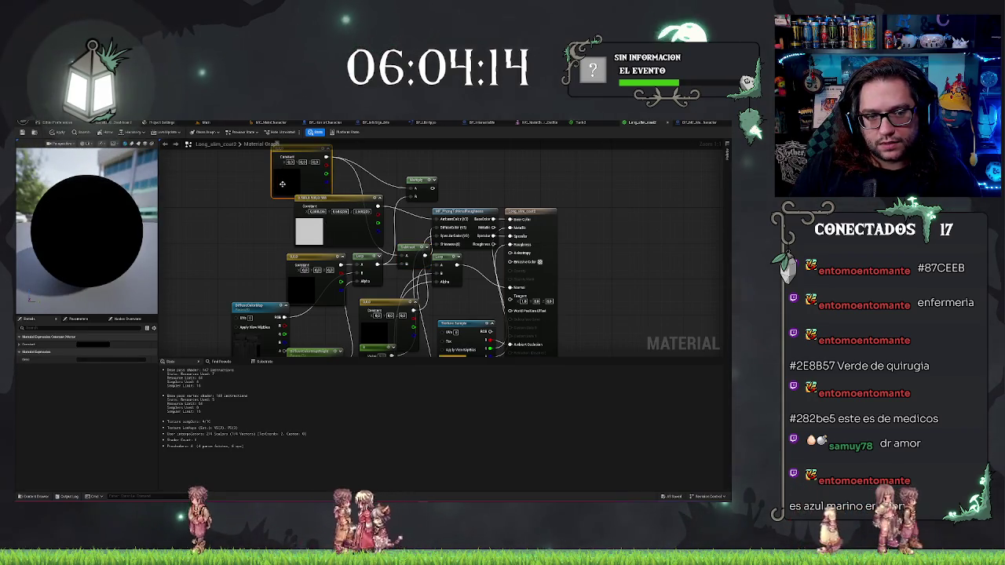
double_click(281, 182)
click(282, 181)
double_click(283, 181)
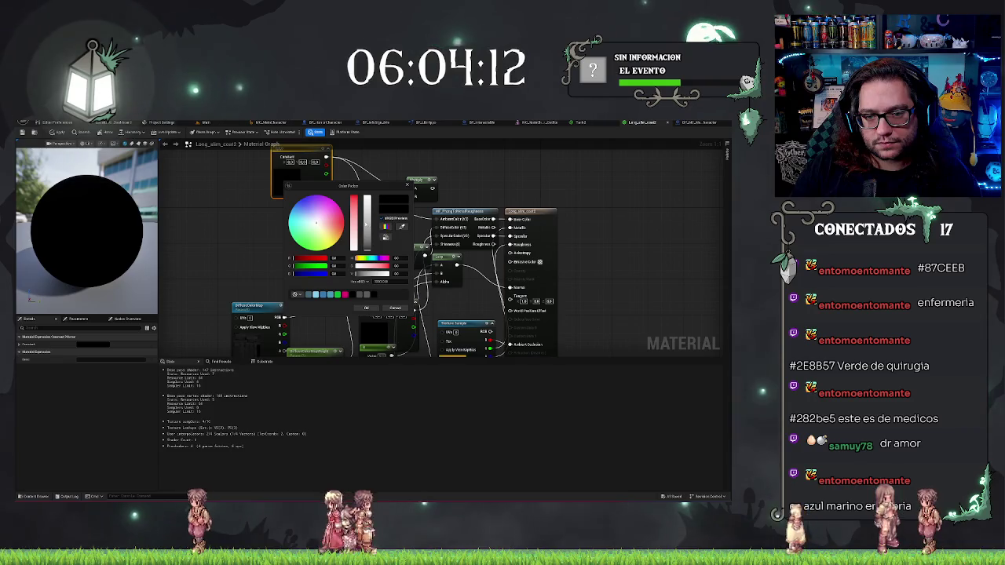
drag(365, 224, 360, 161)
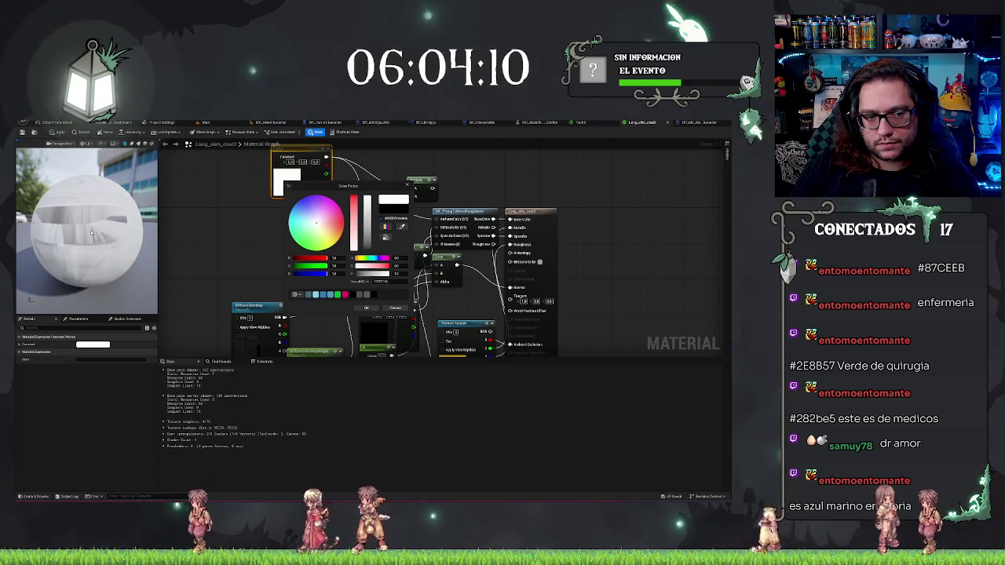
drag(91, 234, 133, 222)
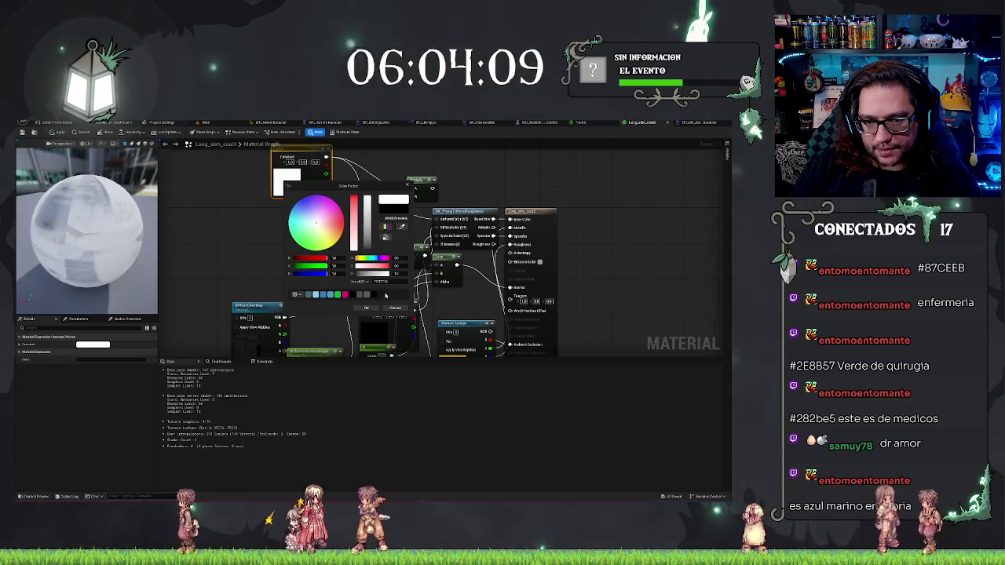
click(362, 309)
- Delete the leftover Multiply node and apply the Long_slim_coat2 changes
click(420, 181)
key(Delete)
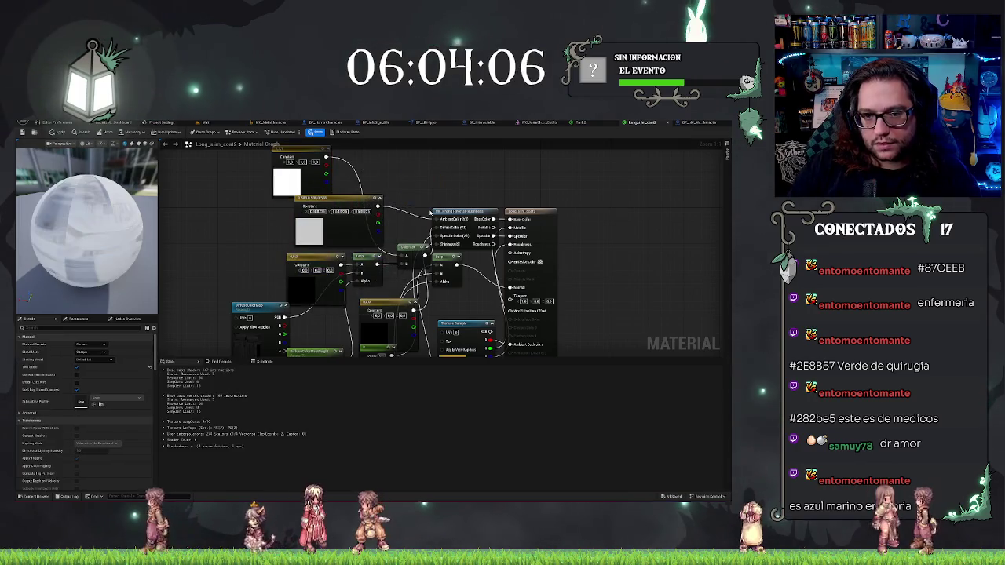
drag(63, 236, 79, 256)
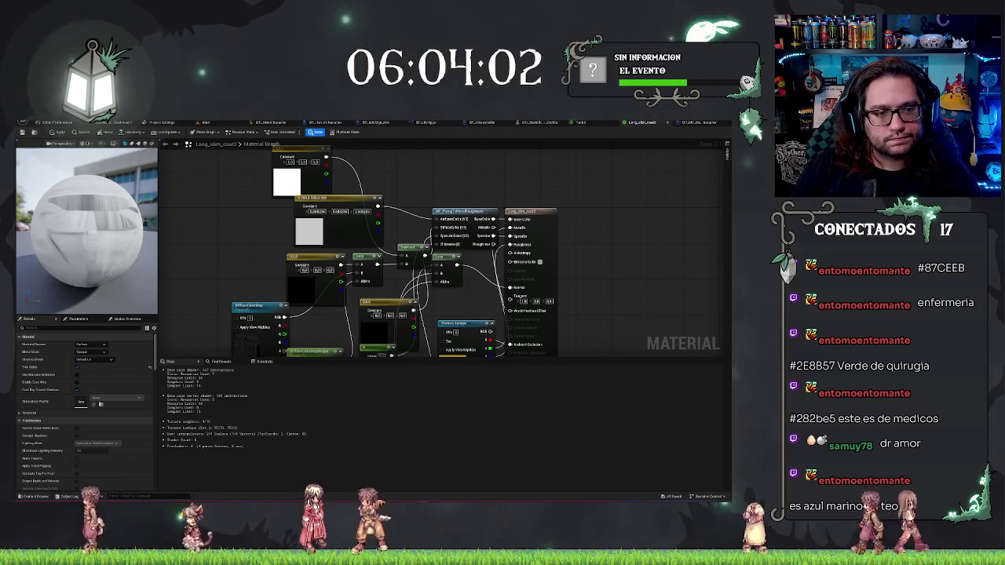
key(ctrl+s)
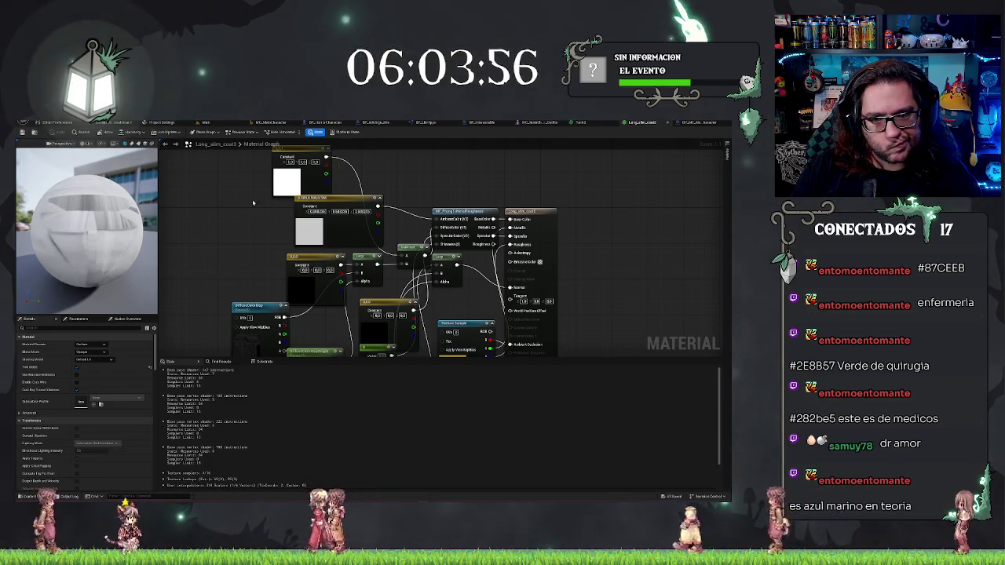
drag(235, 257, 235, 235)
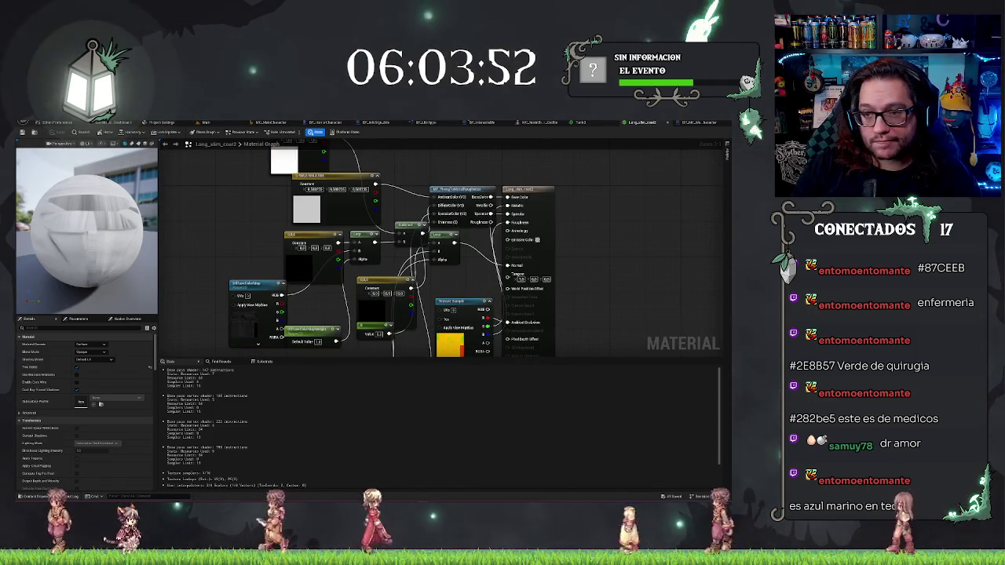
- In the Tank2 graph, select the DiffuseColorMap node and place a new Constant node above it
click(581, 122)
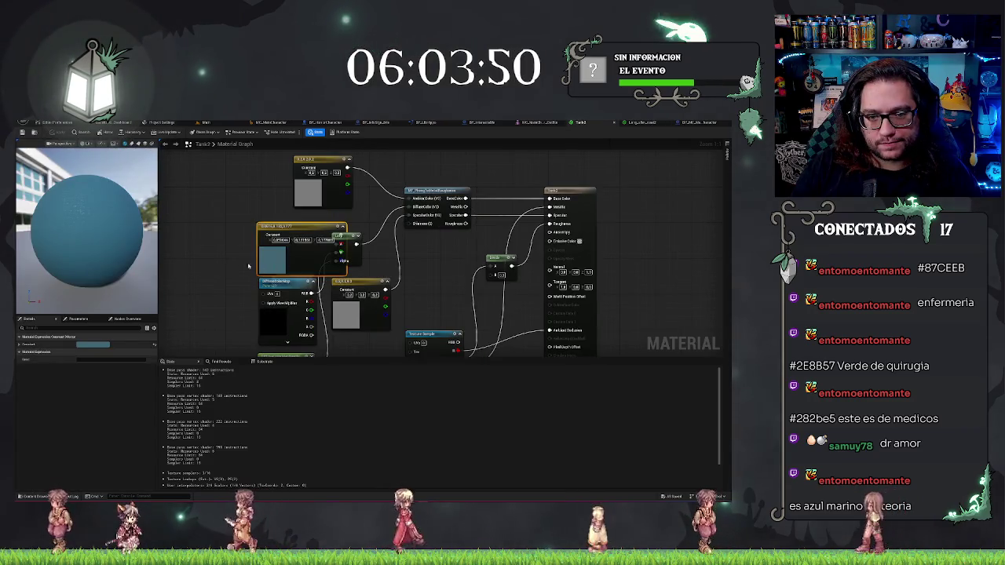
mouse_move(283, 251)
mouse_down()
mouse_move(355, 254)
mouse_move(265, 226)
mouse_up()
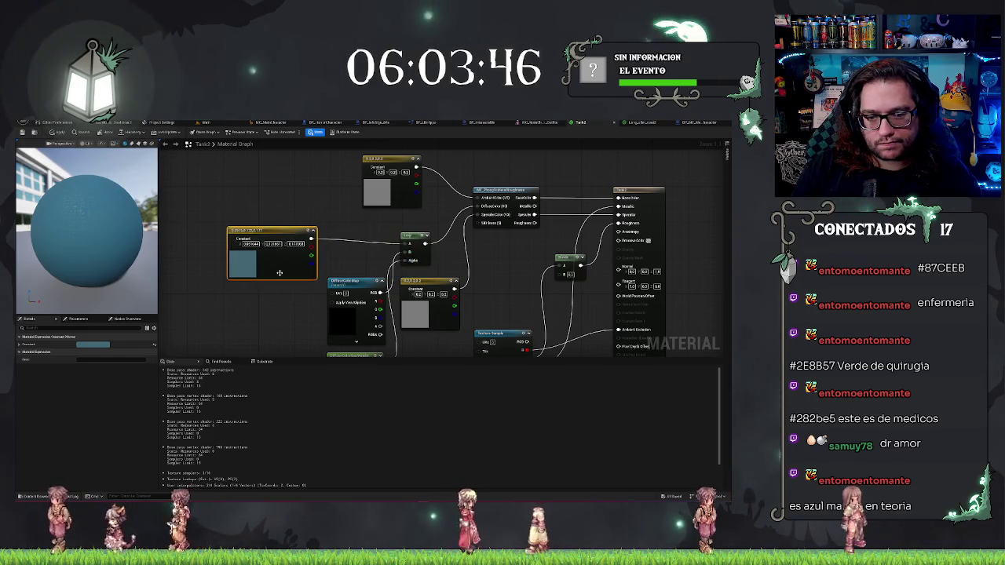
drag(343, 357, 343, 312)
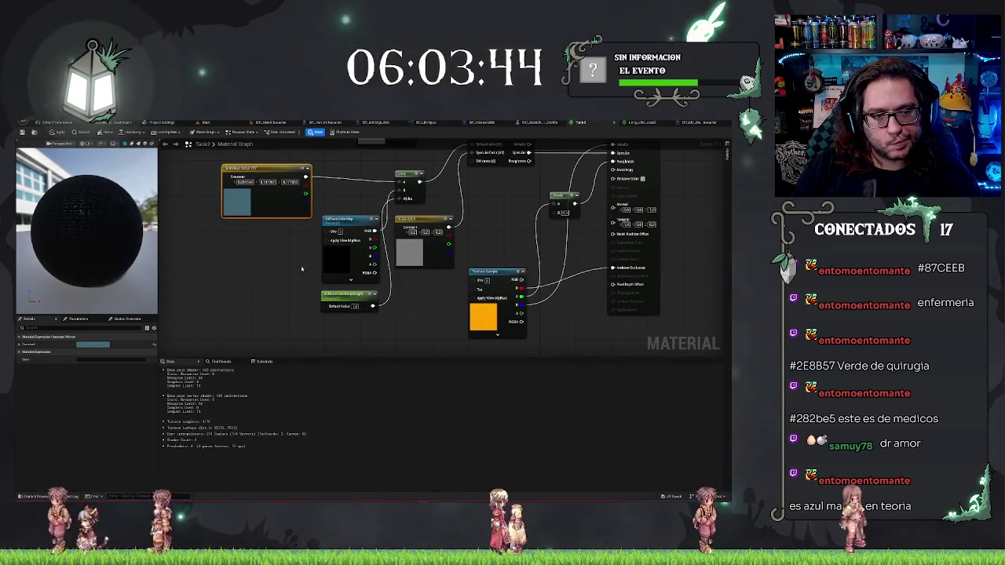
key(ctrl+z)
key(ctrl+z)
key(ctrl+z)
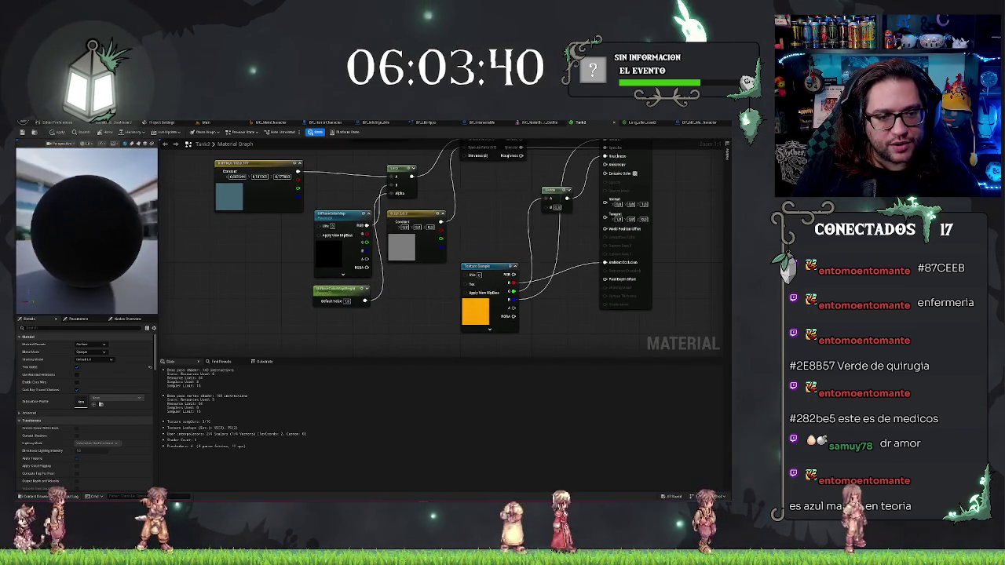
click(336, 260)
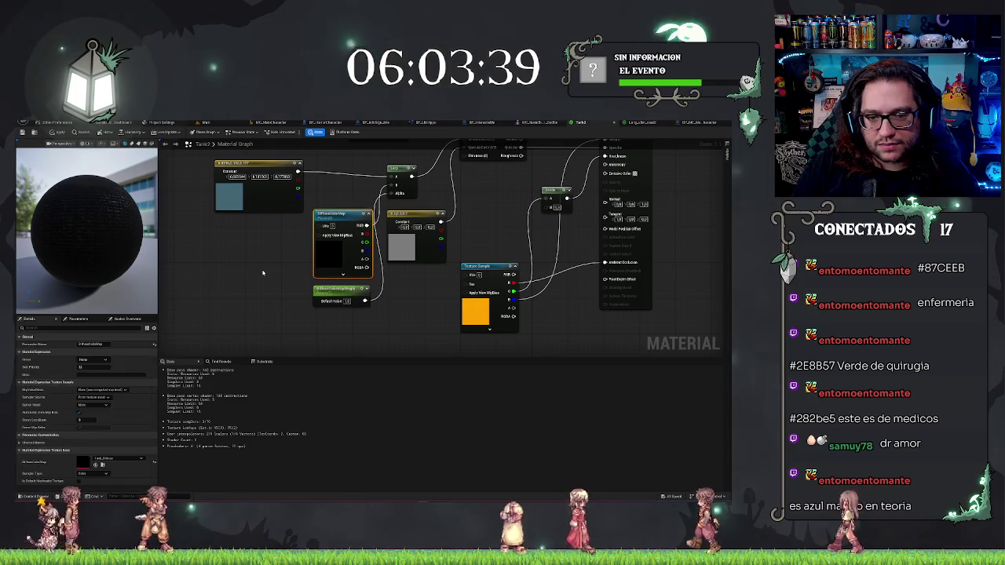
drag(276, 268, 307, 245)
click(304, 189)
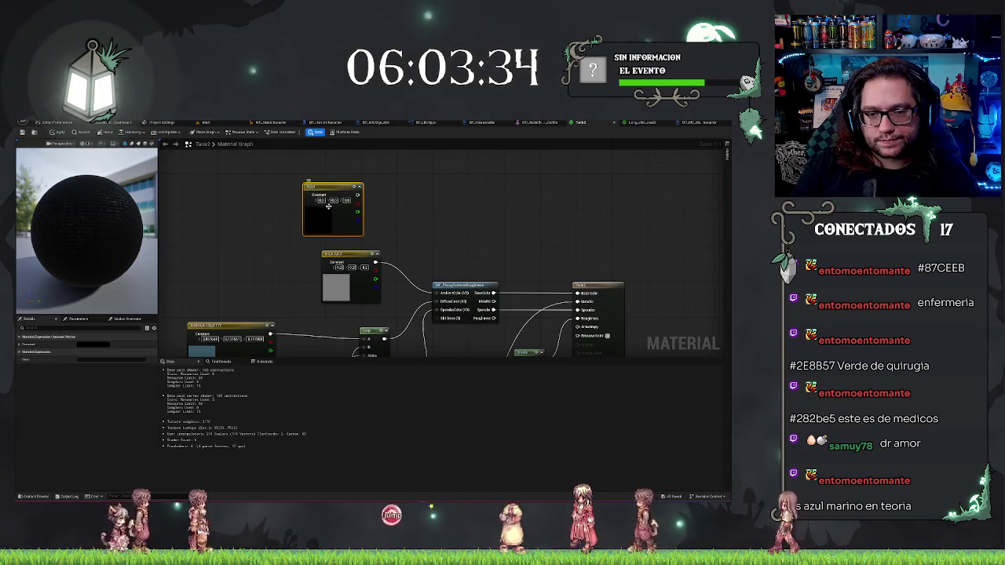
- Leave the new Constant unchanged and add a Subtract node off the DiffuseColorMap output
double_click(320, 218)
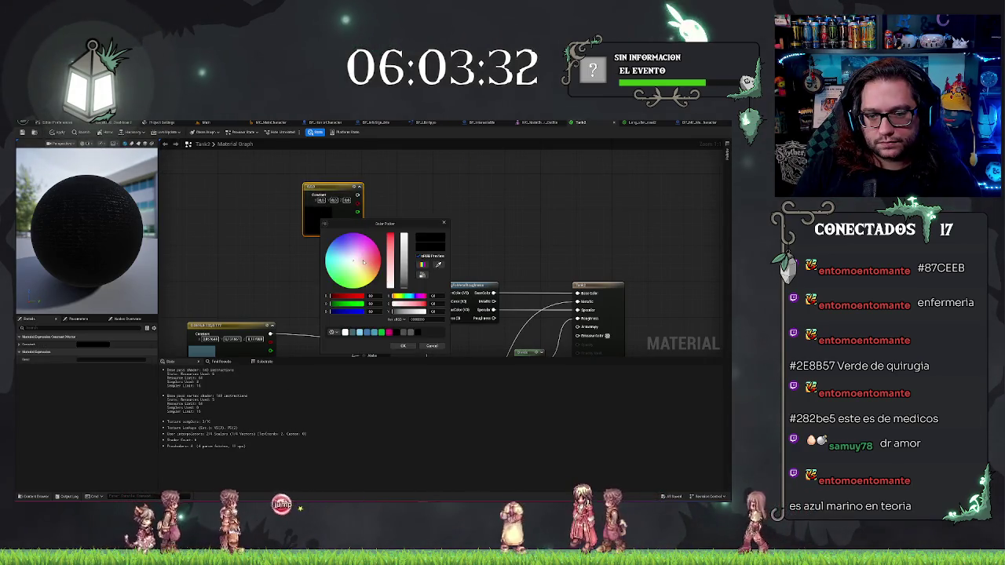
click(291, 277)
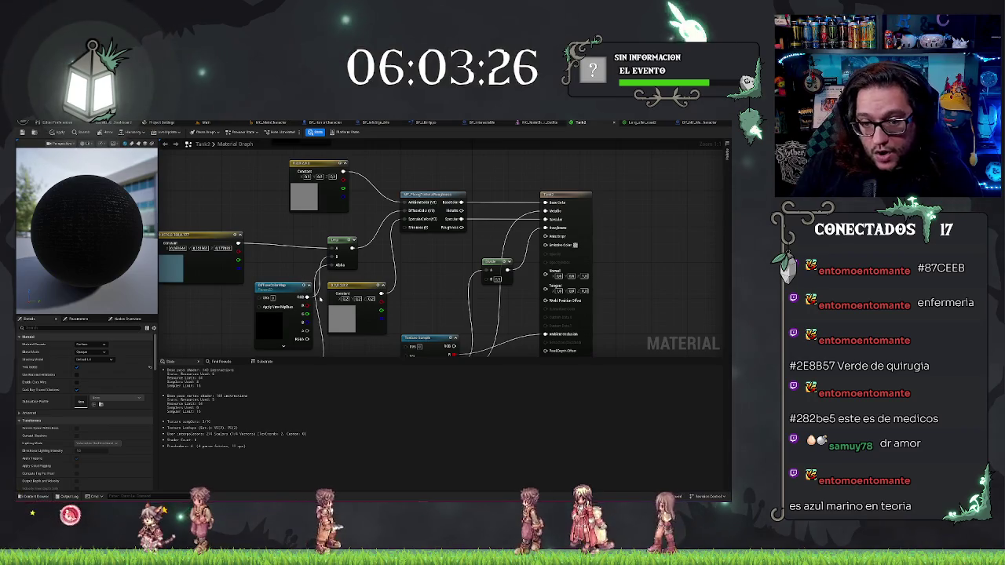
mouse_move(307, 296)
mouse_down()
mouse_move(318, 303)
mouse_move(358, 223)
mouse_move(377, 214)
mouse_up()
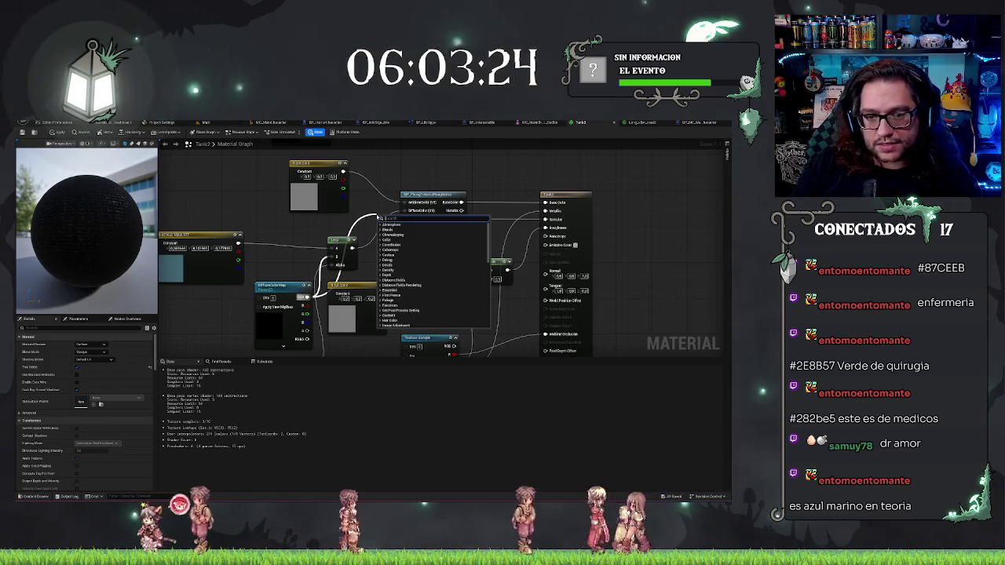
text(subtract)
key(Return)
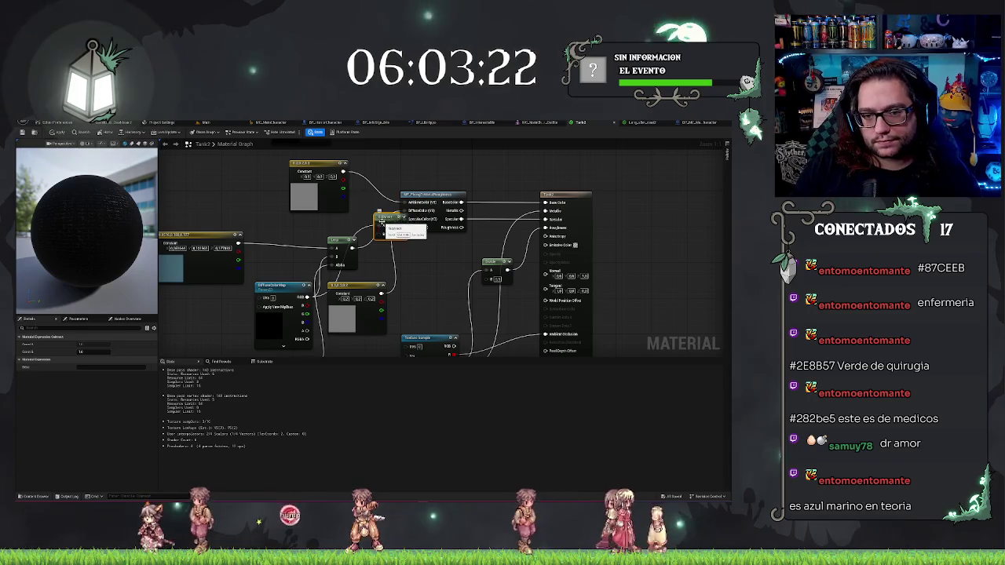
- Wire the black Constant into the Subtract node and open its colour picker
drag(349, 150, 369, 196)
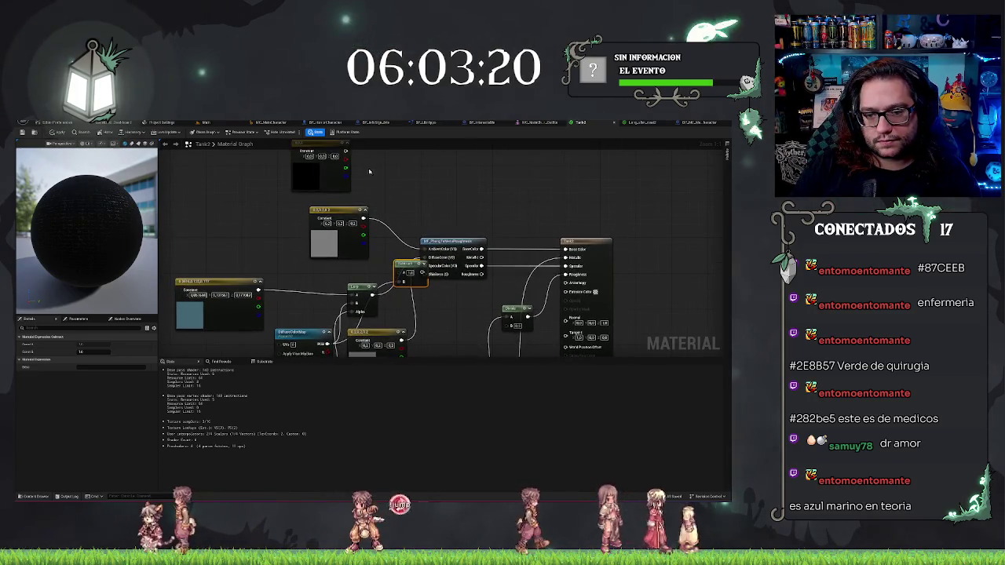
mouse_move(410, 268)
mouse_down()
mouse_move(387, 263)
mouse_move(429, 267)
mouse_move(398, 260)
mouse_up()
drag(347, 176, 316, 196)
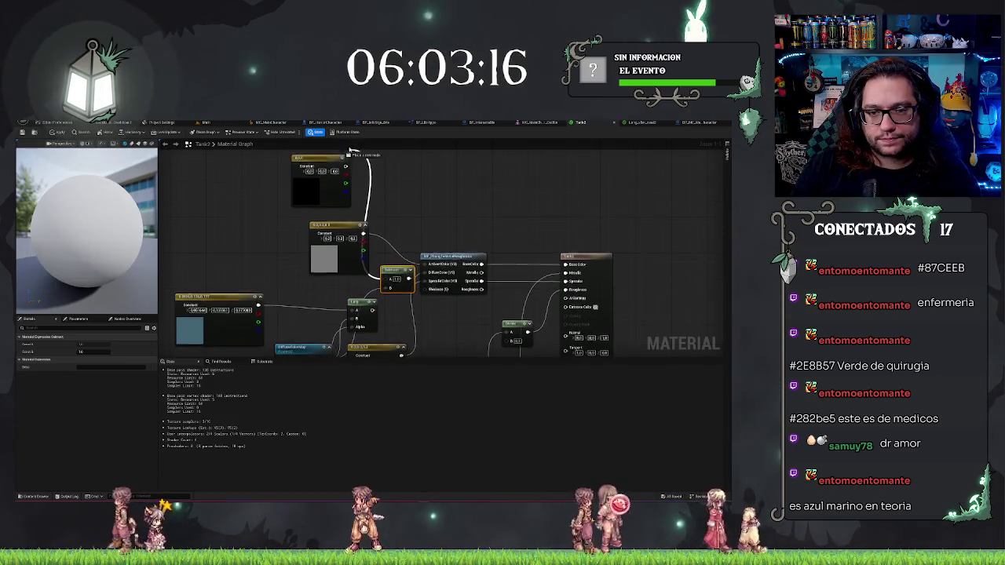
double_click(316, 195)
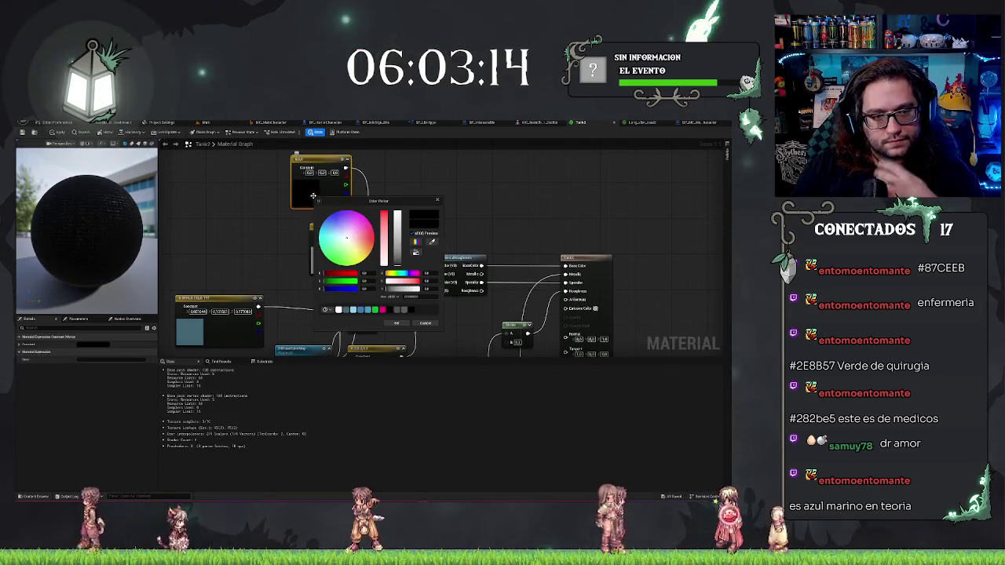
- Adjust the Constant's colour to a muted, greyish dark teal and confirm it
click(328, 233)
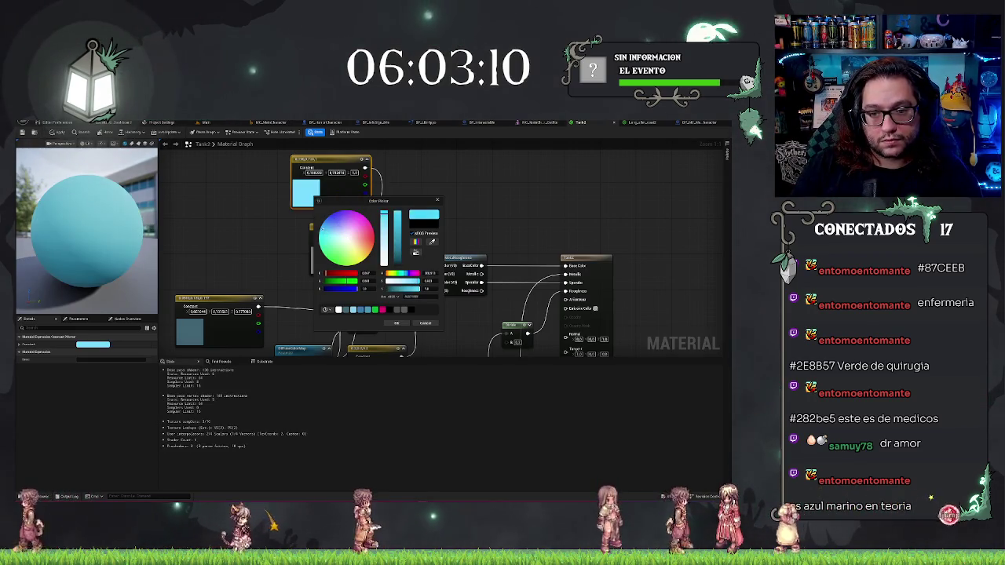
click(399, 257)
click(398, 259)
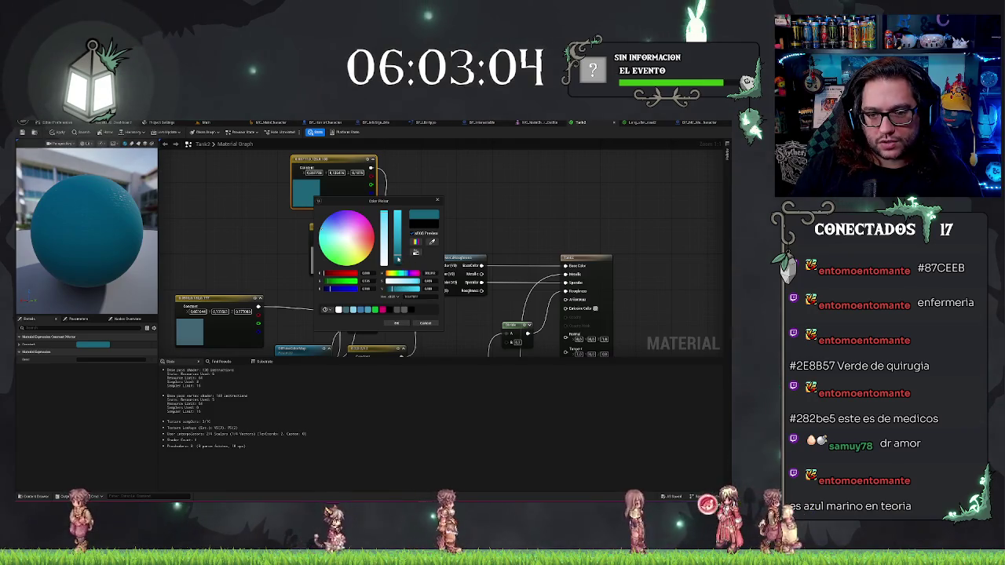
click(385, 221)
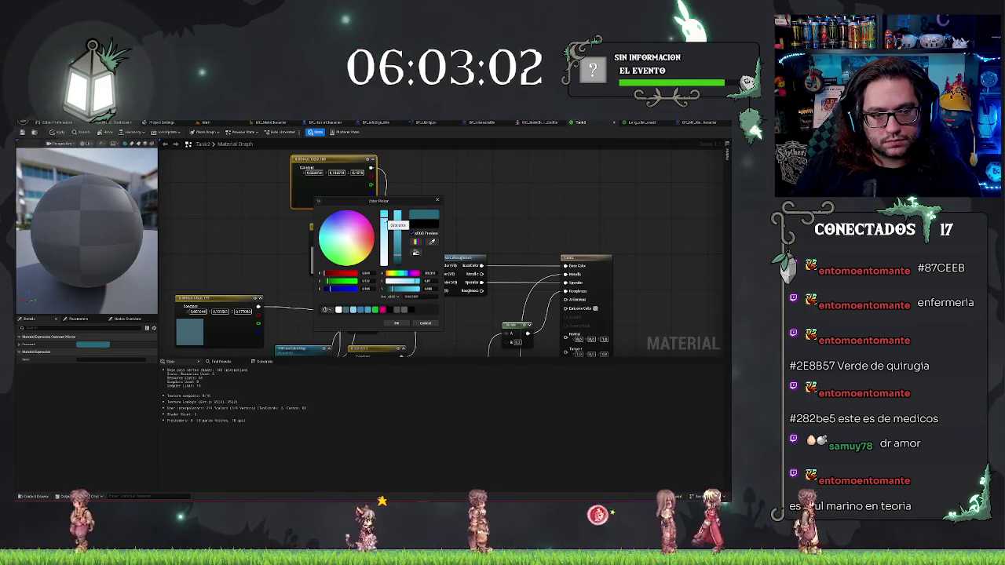
click(383, 207)
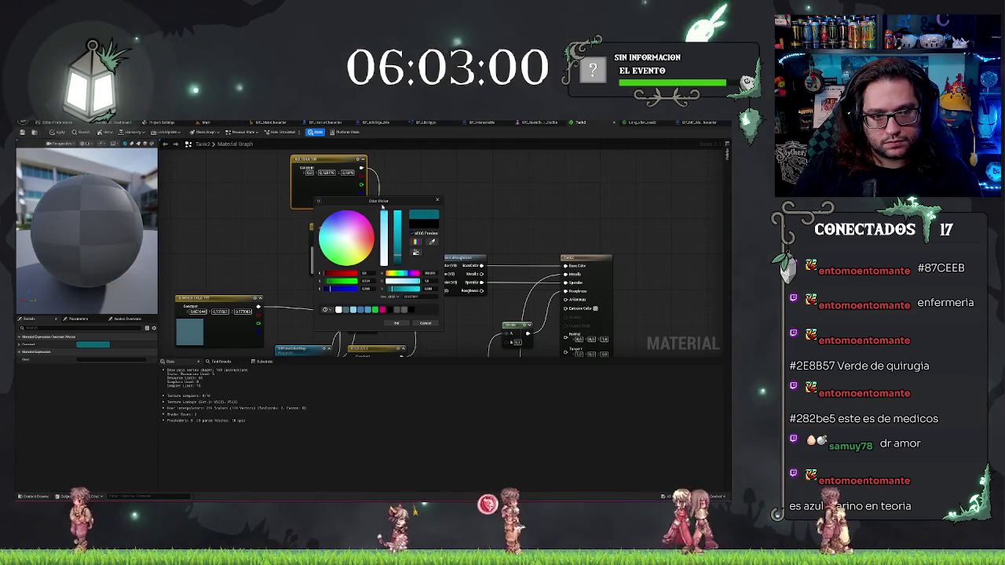
click(387, 230)
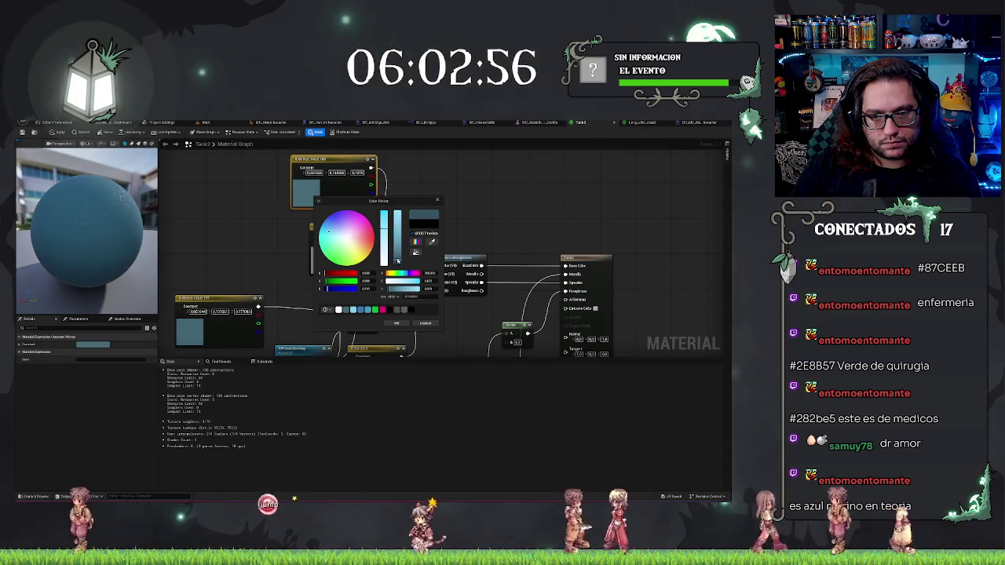
click(398, 262)
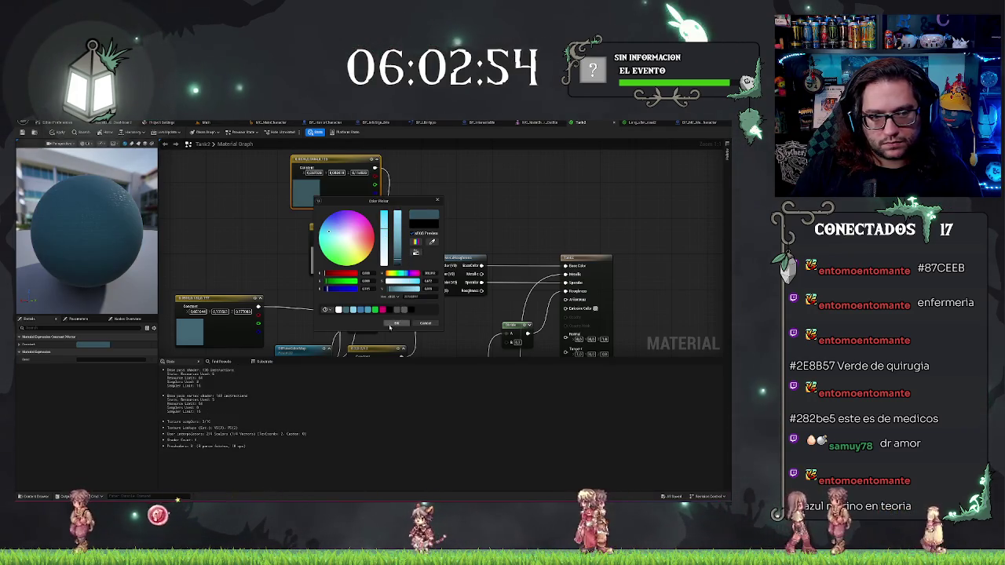
click(393, 323)
drag(87, 235, 86, 206)
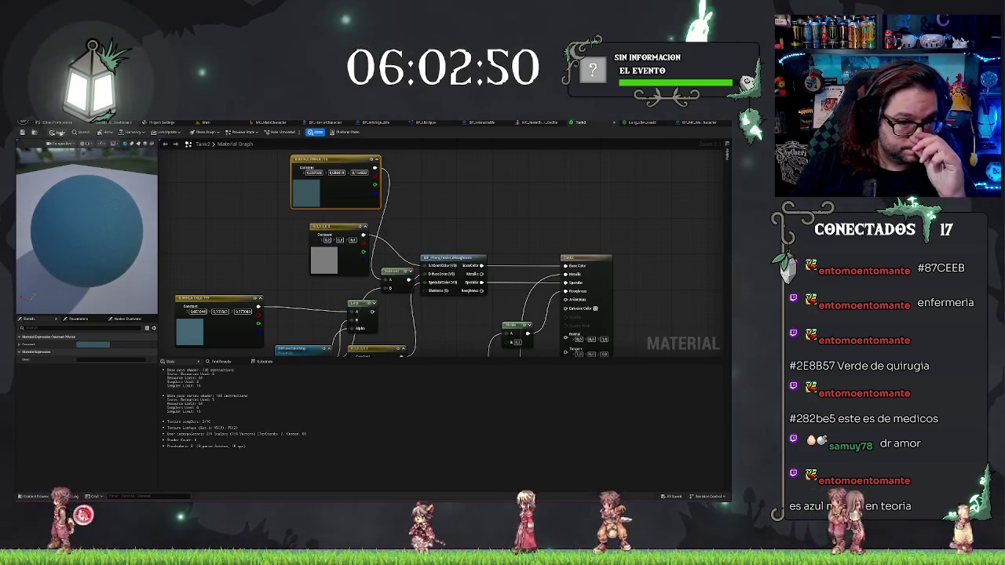
- Apply the Tank2 material changes, then bring up Long_slim_coat2 and the BP_MC_MainCharacter blueprint
click(53, 132)
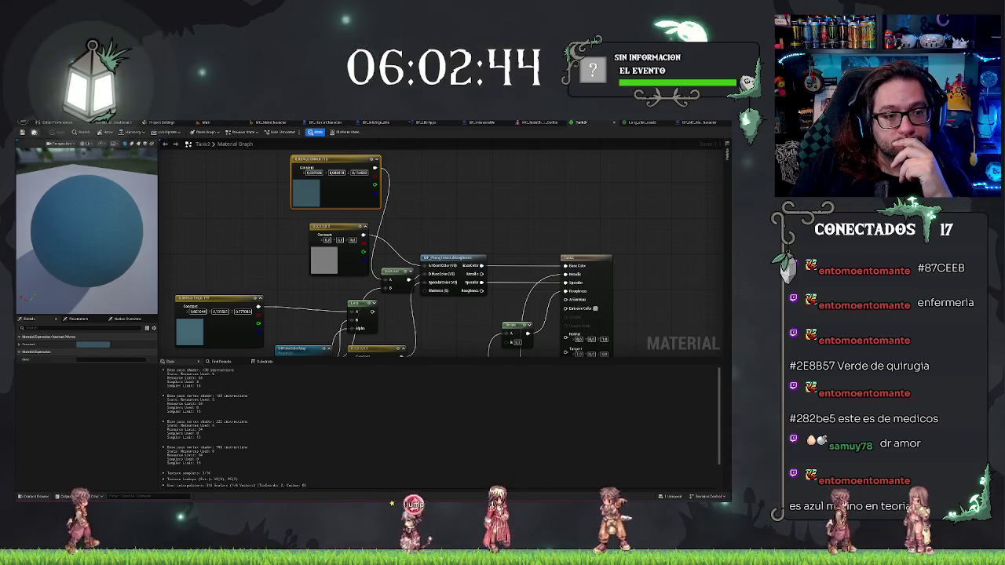
click(576, 184)
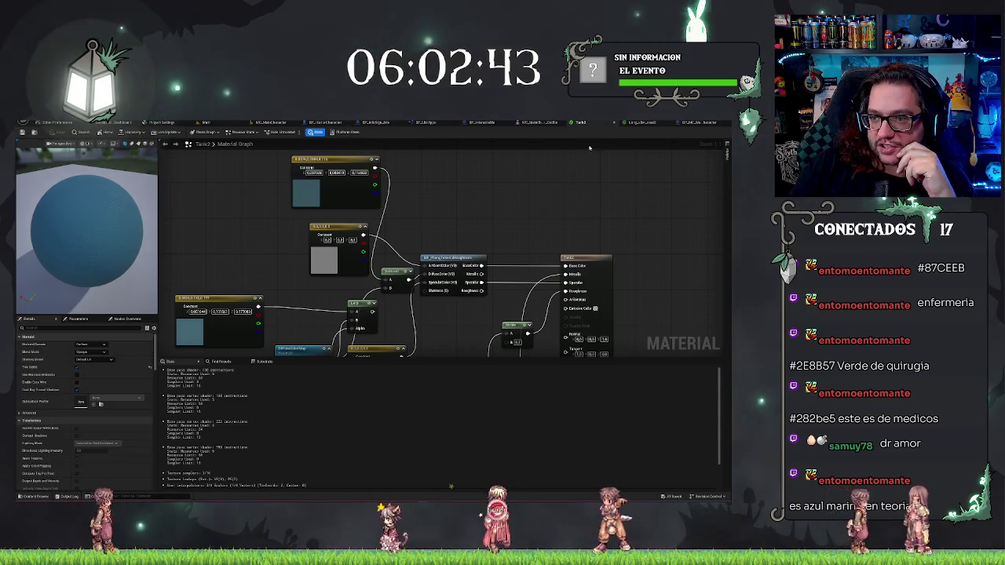
click(642, 123)
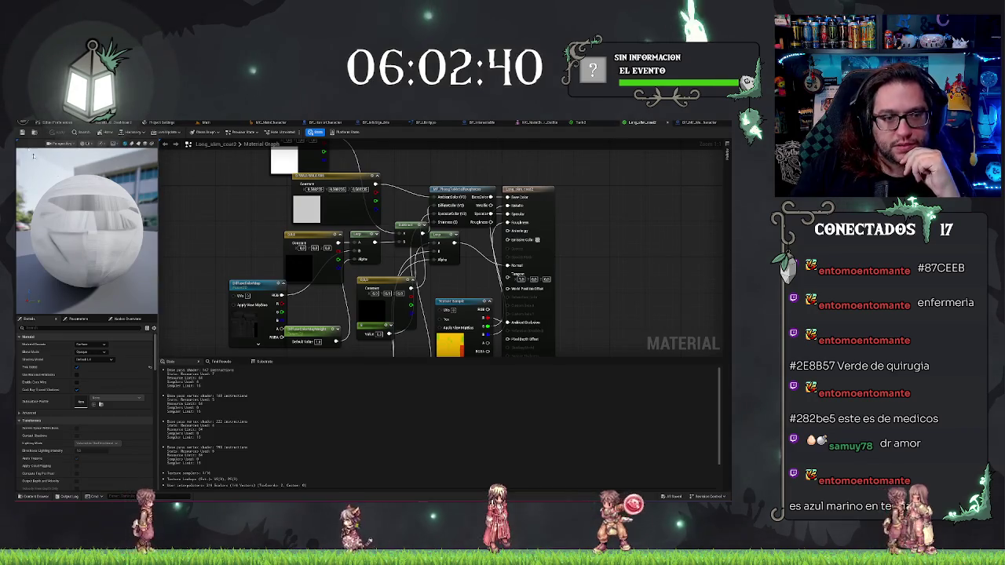
click(680, 123)
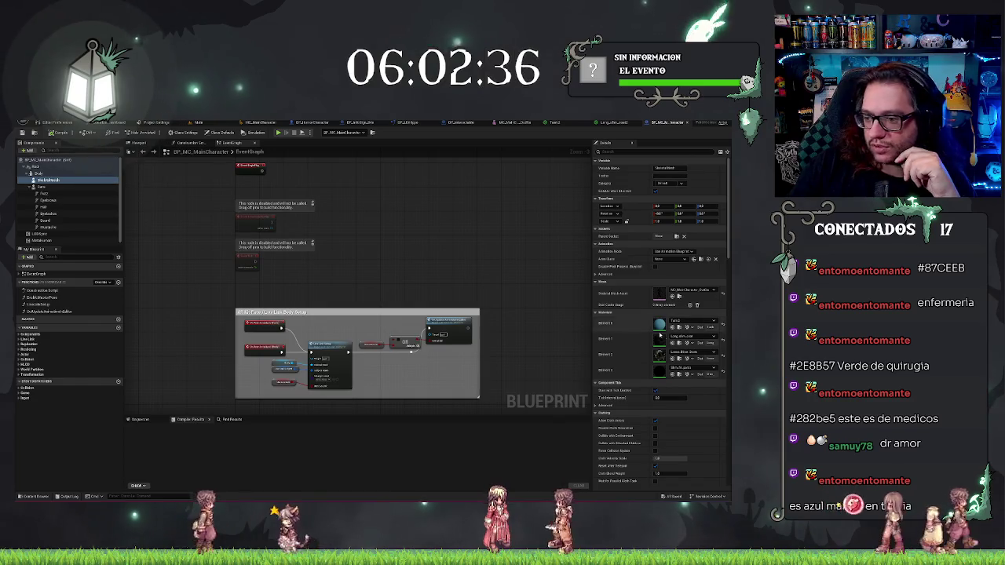
- Check the Element 1 material choices without changing anything, then go back to the Main level
click(691, 336)
click(682, 403)
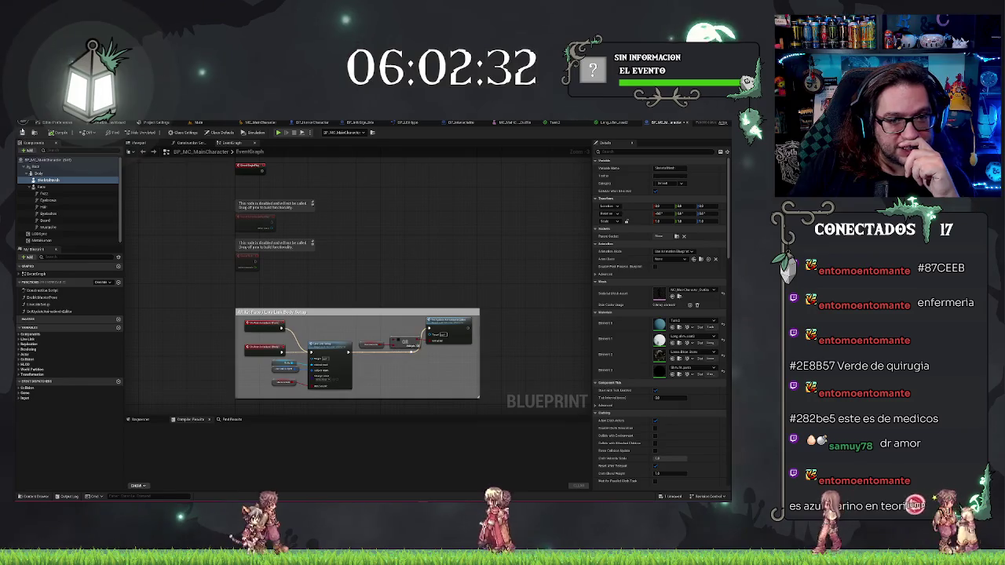
click(198, 122)
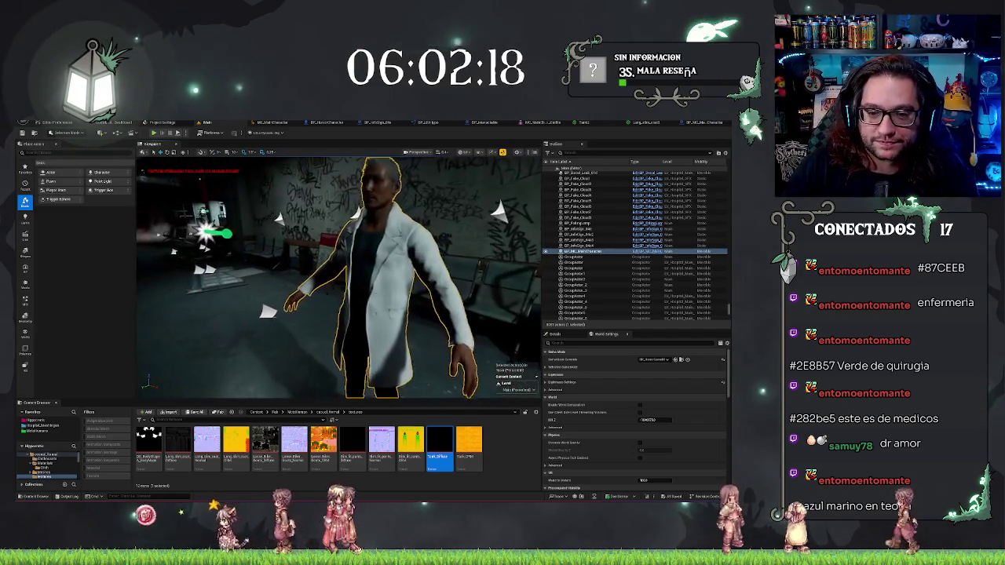
key(Escape)
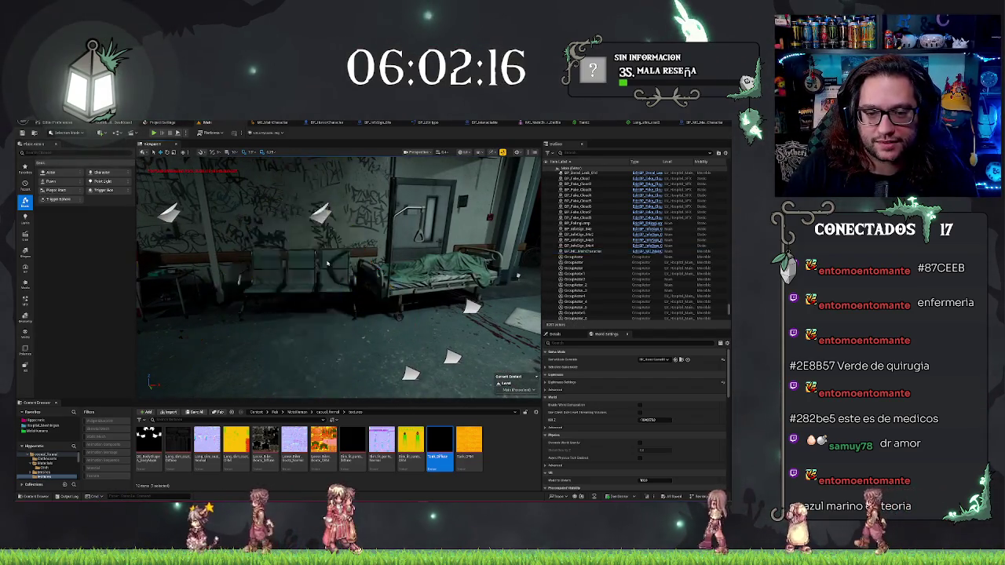
double_click(581, 251)
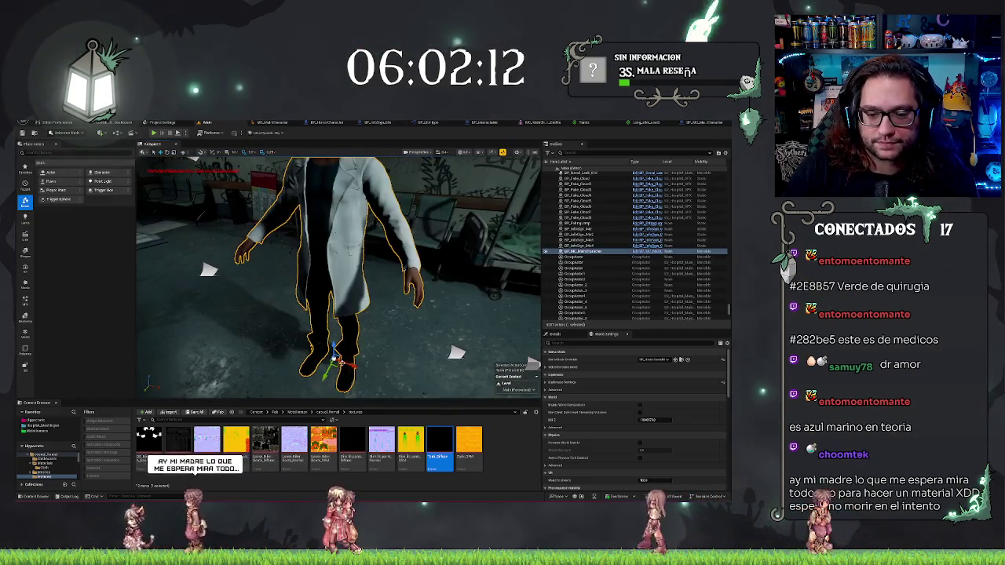
drag(327, 366, 327, 366)
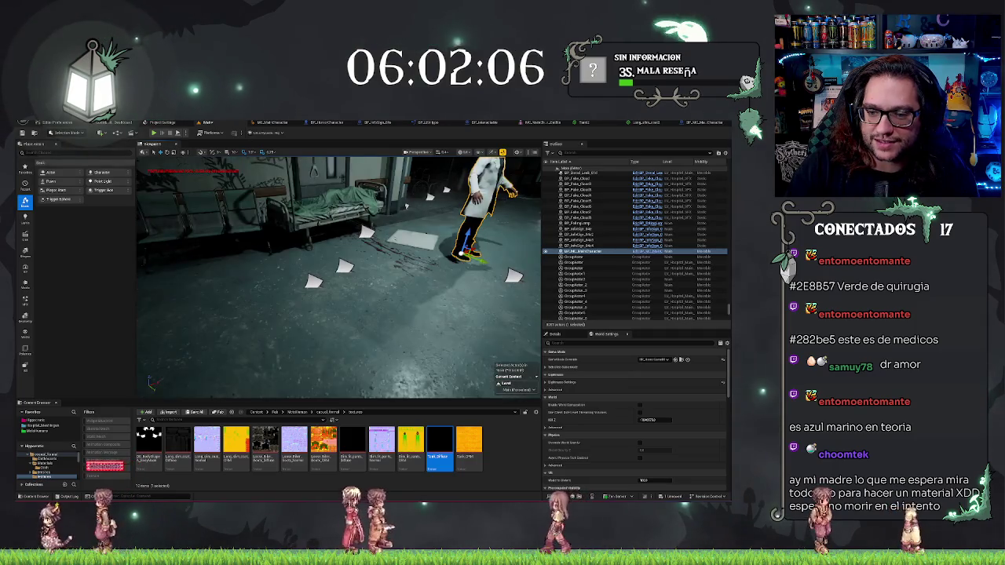
key(f)
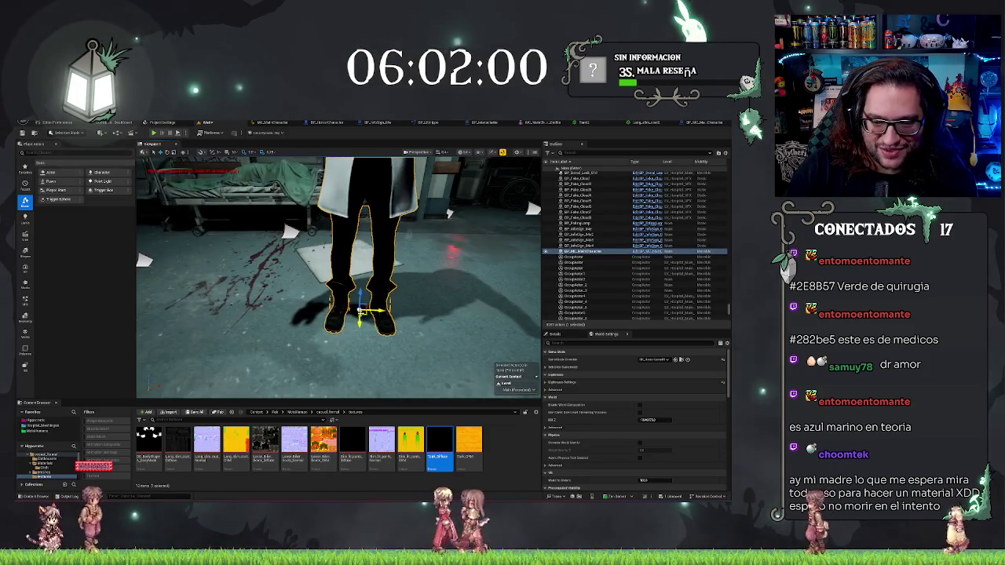
drag(366, 305, 534, 310)
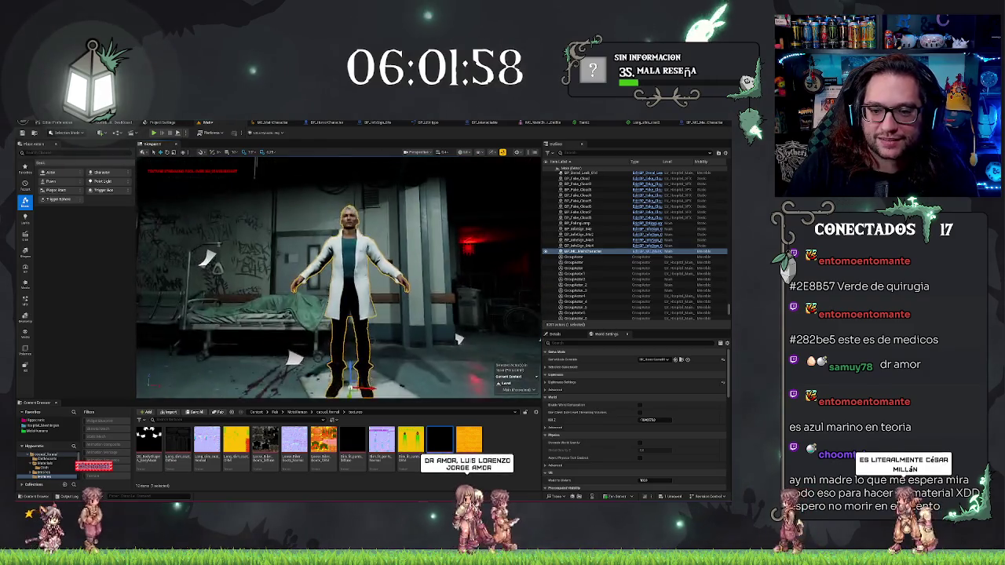
mouse_move(194, 299)
mouse_down()
mouse_move(504, 354)
mouse_move(389, 322)
mouse_up()
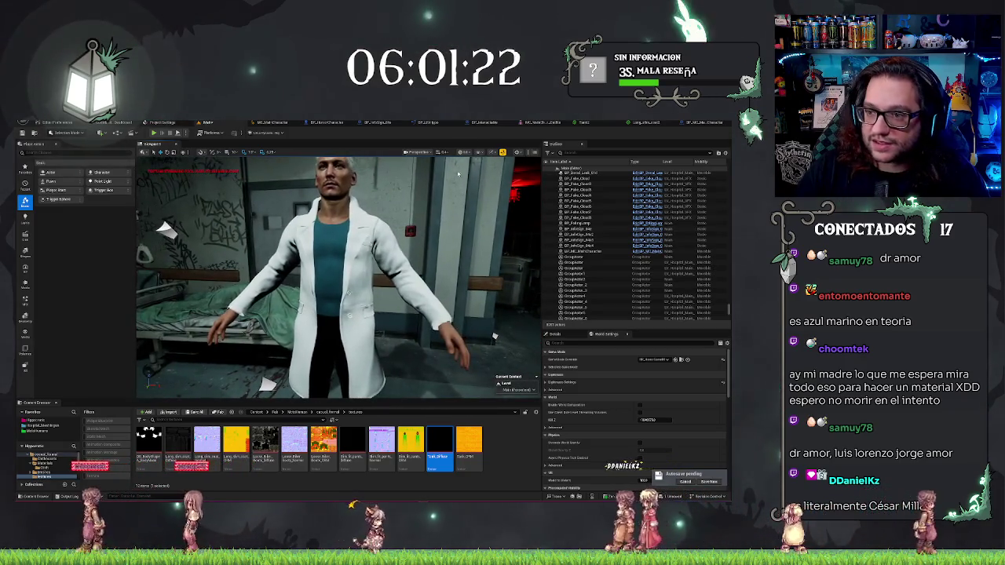
click(643, 124)
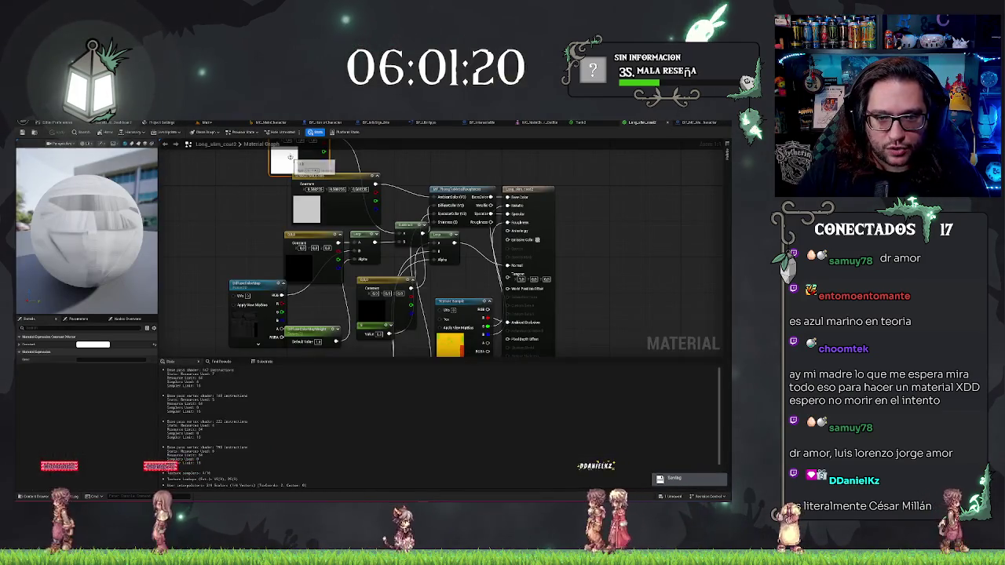
- Reset the Long_slim_coat2 Constant3Vector colour to white and apply the coat material
double_click(306, 208)
drag(403, 250, 377, 250)
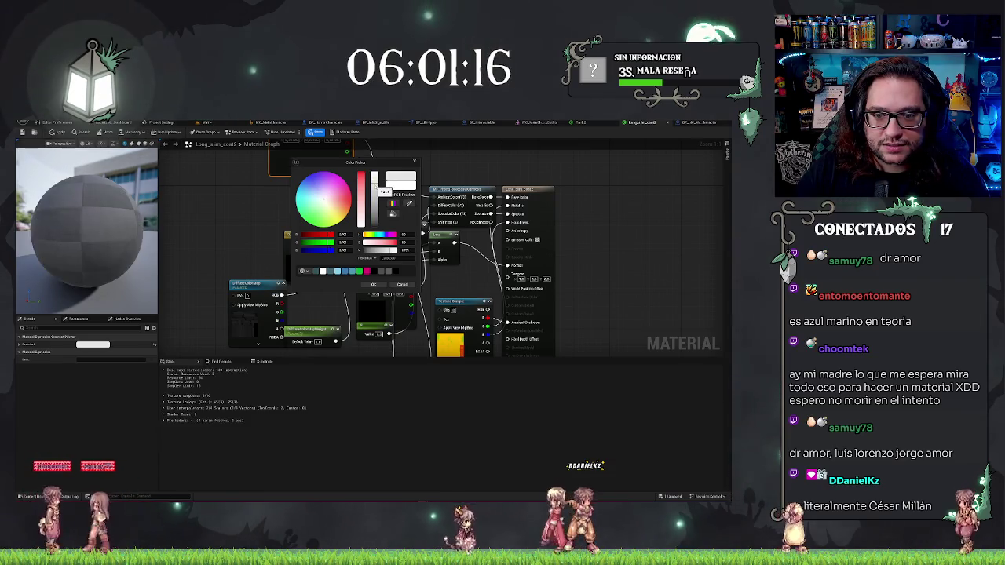
click(323, 270)
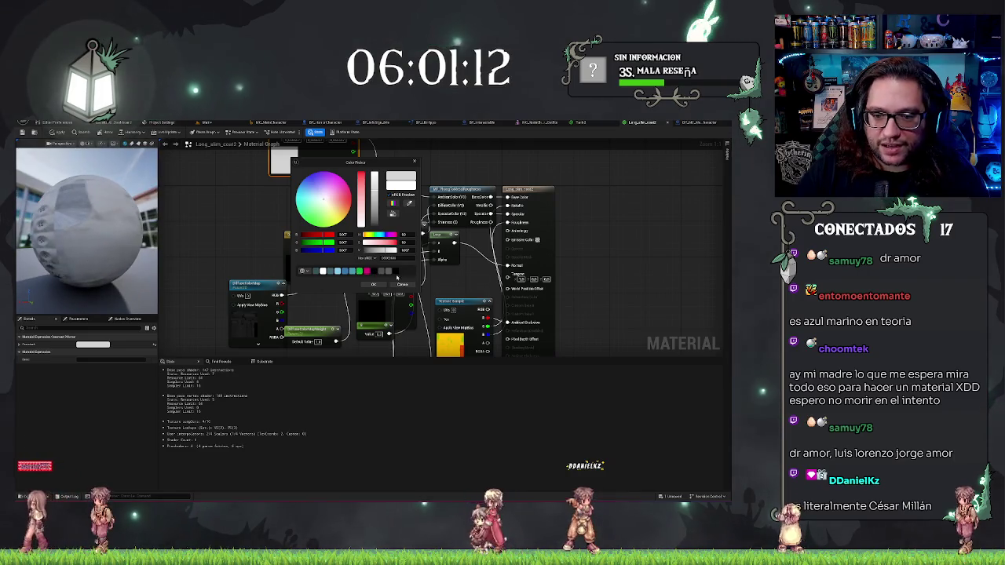
click(373, 284)
click(267, 266)
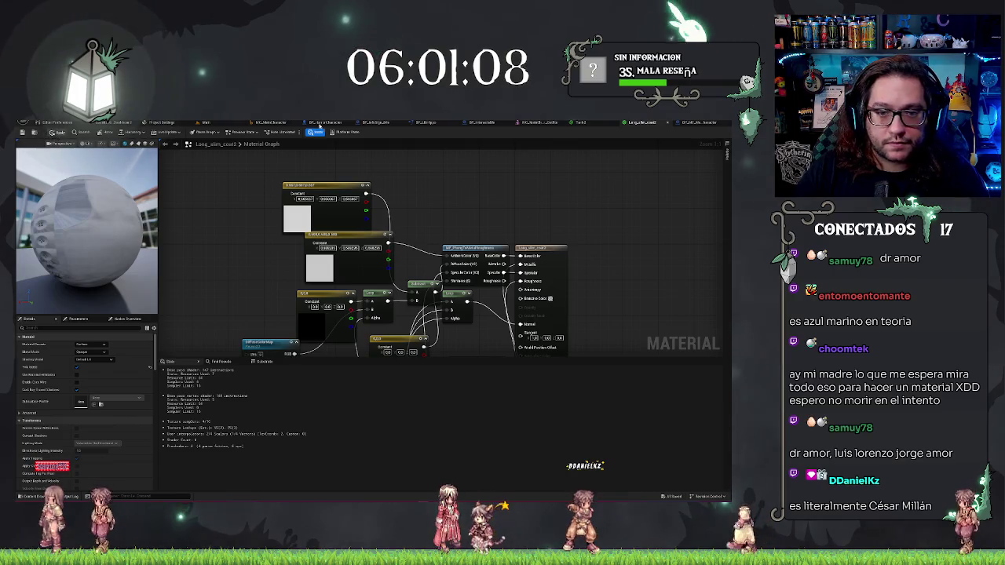
key(ctrl+s)
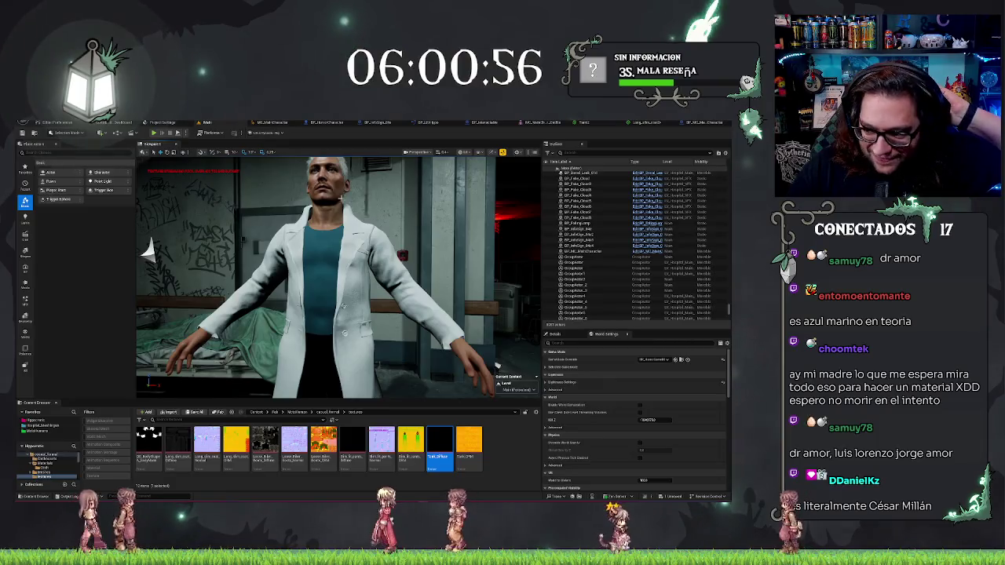
- Select the doctor character in the level and bring up the BP_MC_MainCharacter blueprint
drag(496, 365, 361, 354)
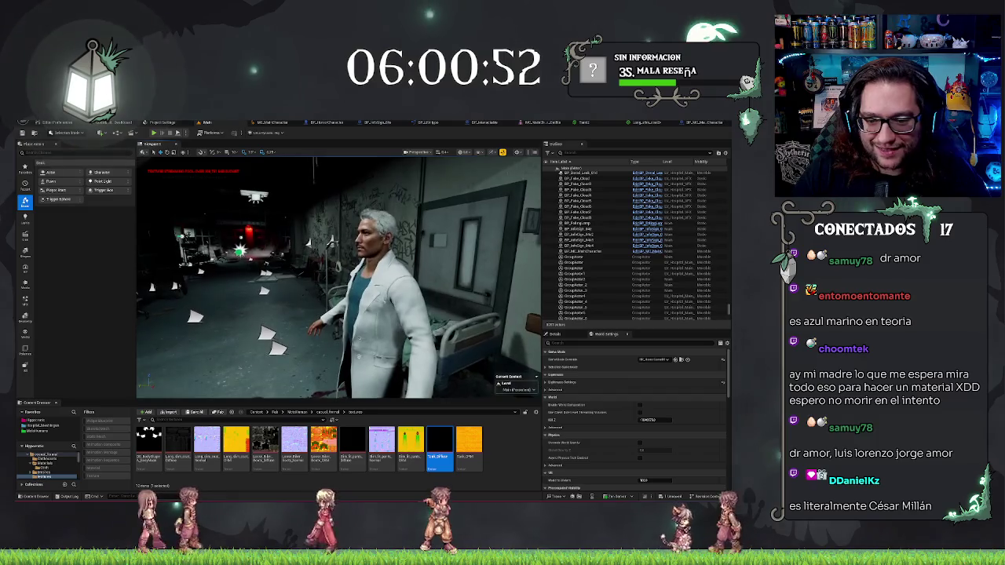
click(369, 314)
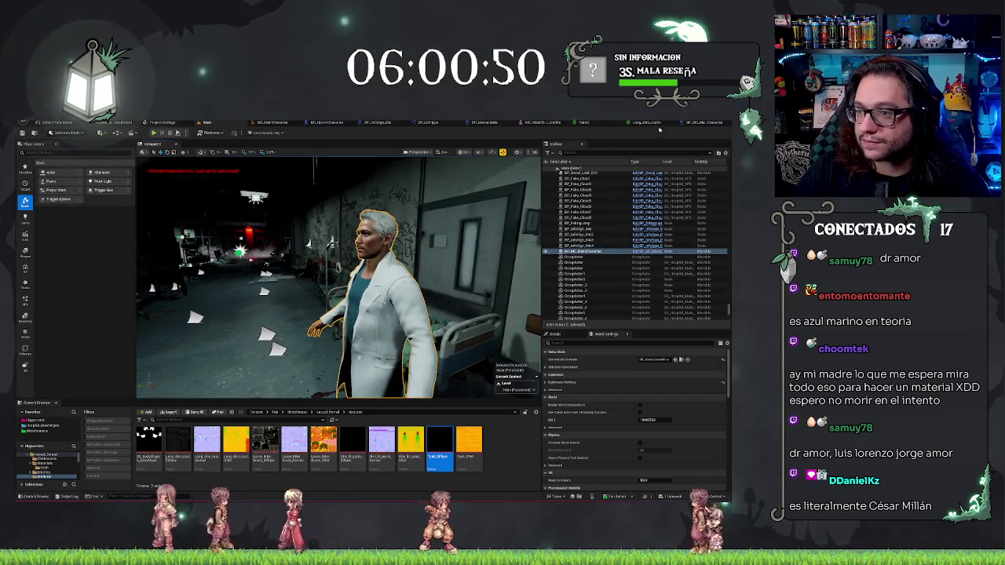
click(643, 124)
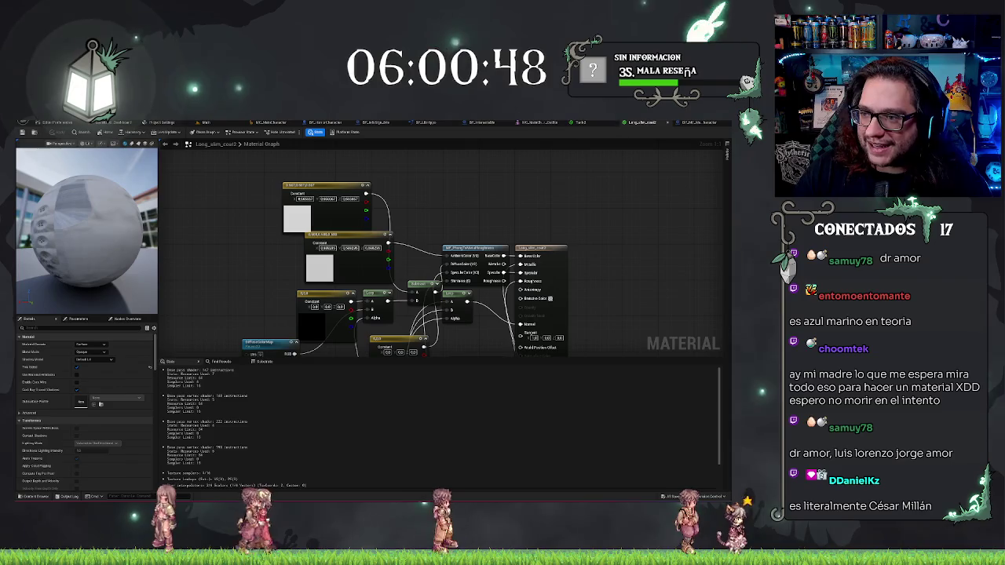
click(685, 123)
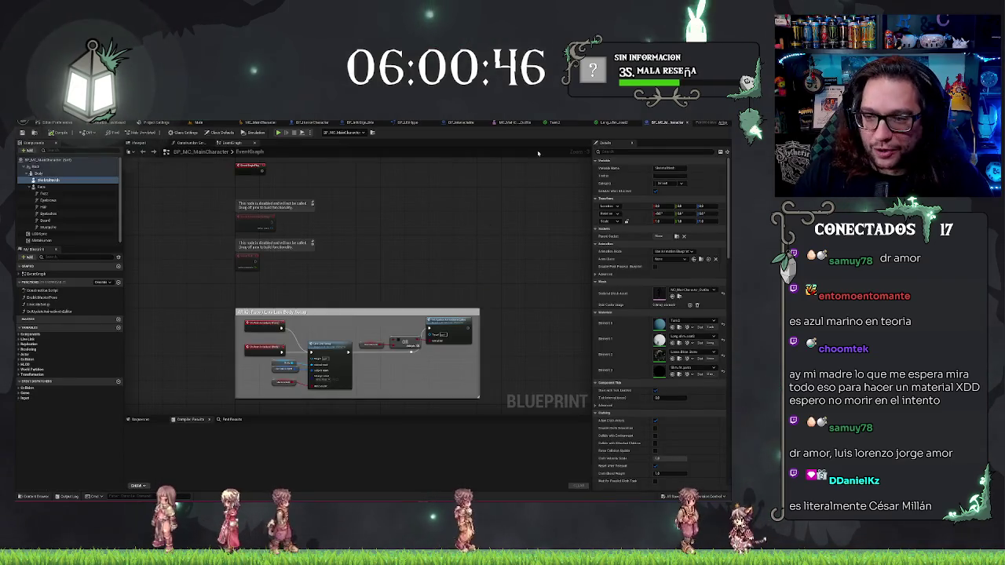
- Frame the Hair component in the blueprint viewport and browse to its material asset
click(52, 206)
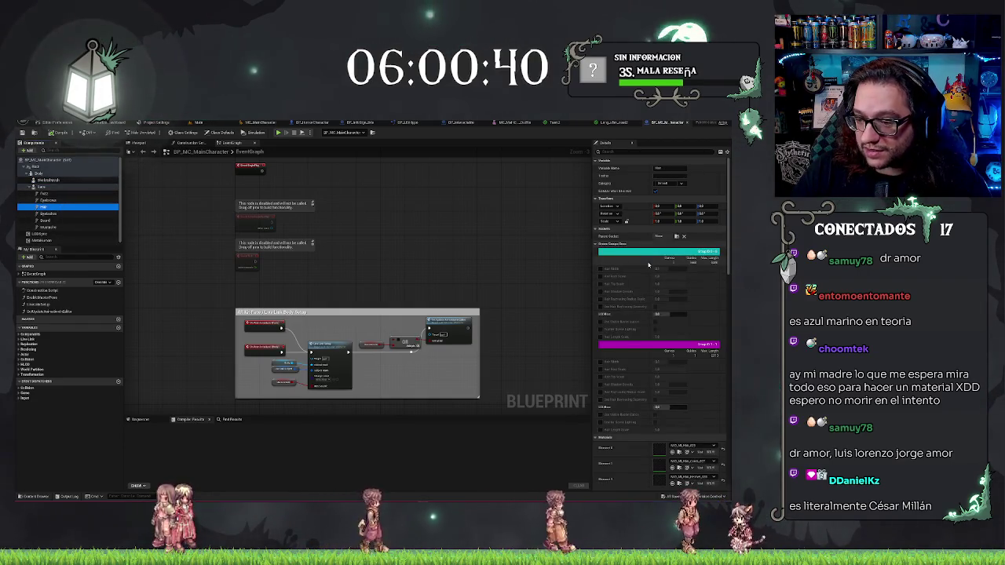
scroll(675, 432, down, 3)
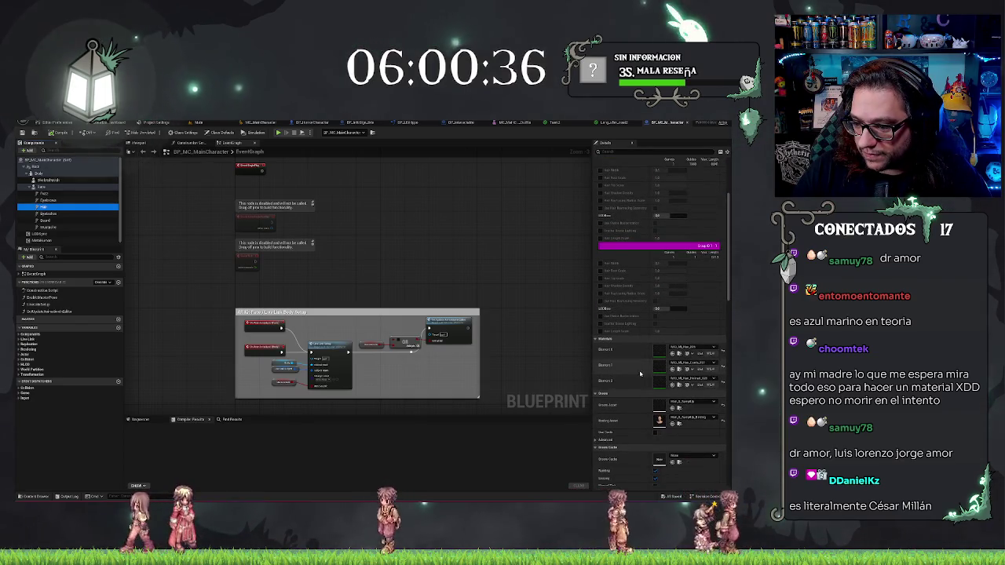
scroll(636, 348, down, 1)
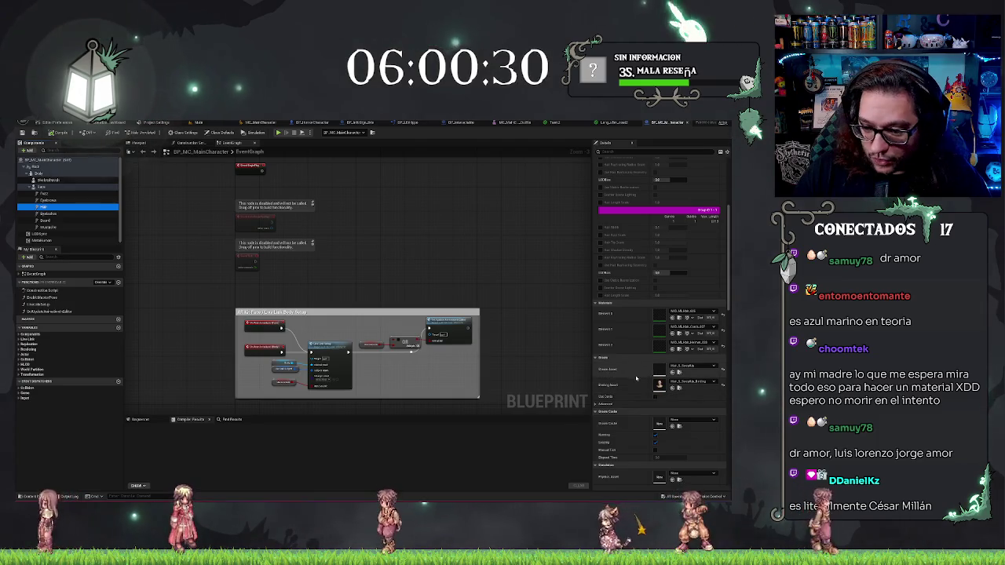
scroll(627, 394, down, 3)
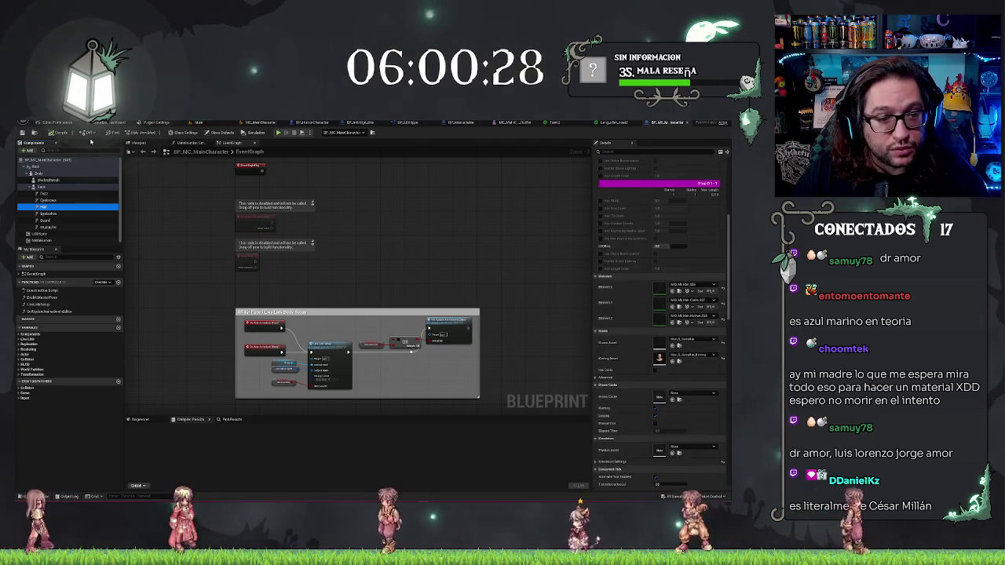
click(138, 144)
key(f)
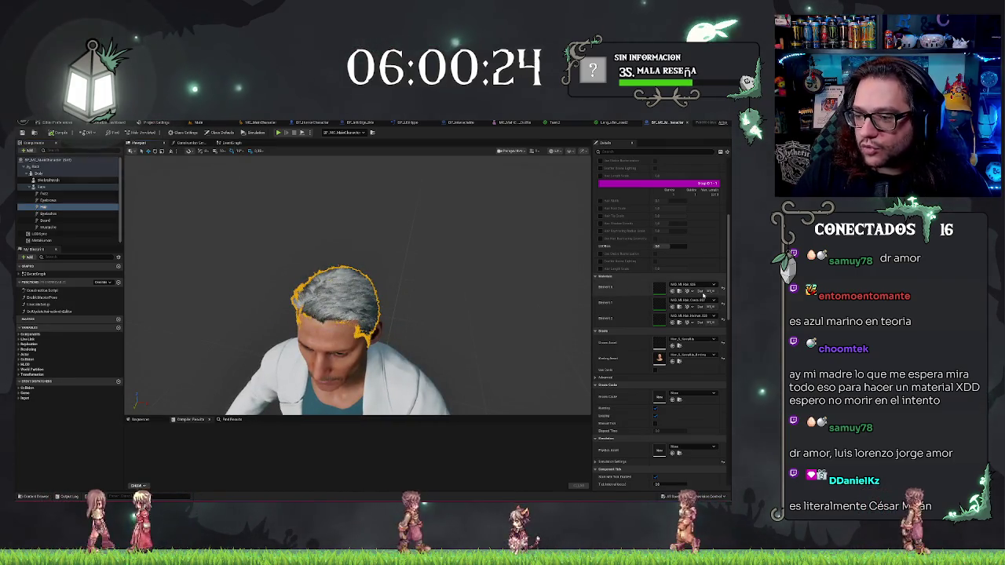
click(679, 290)
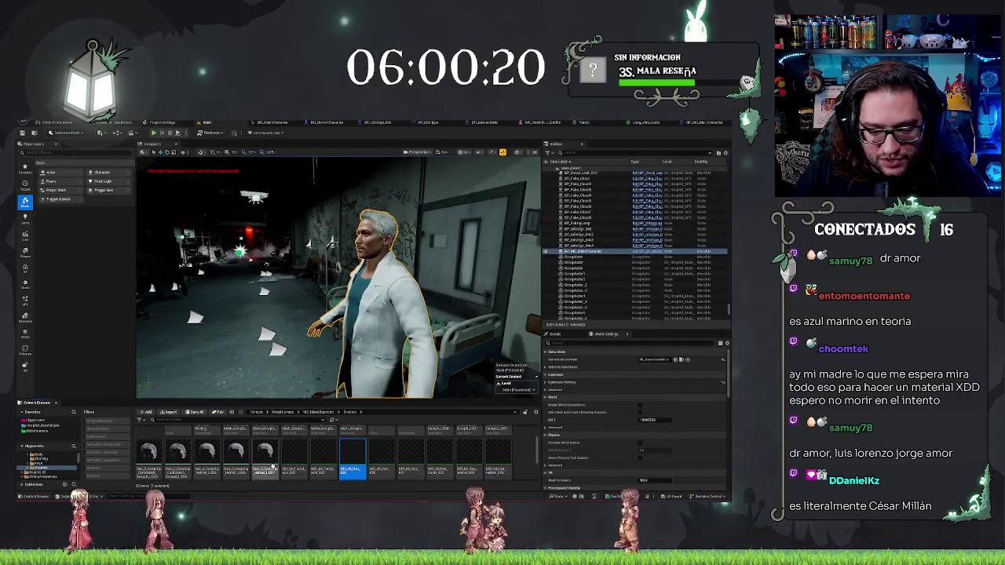
- Open the hair material instance from the Grooms assets and orbit its preview to a top-down view
scroll(353, 463, up, 2)
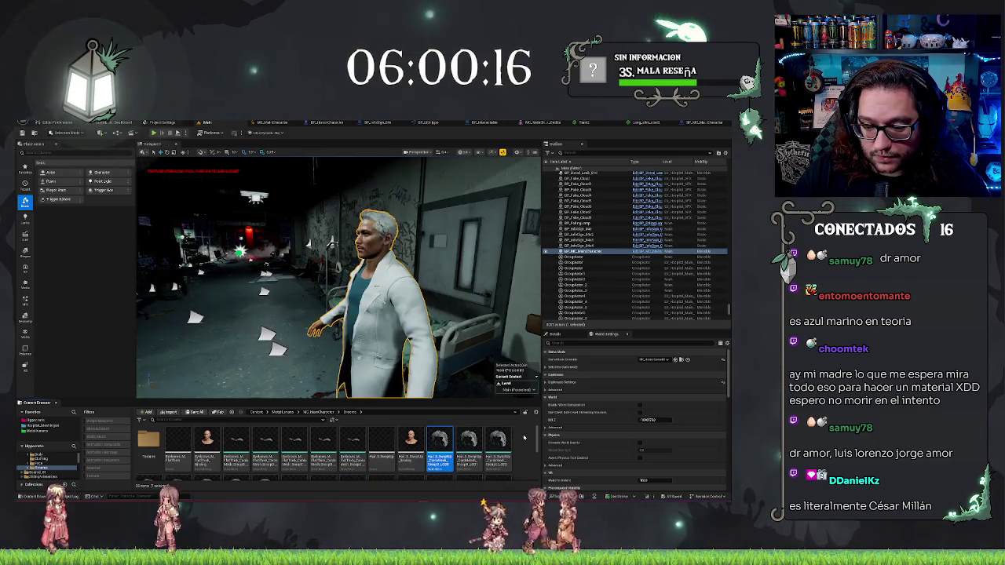
scroll(248, 454, down, 3)
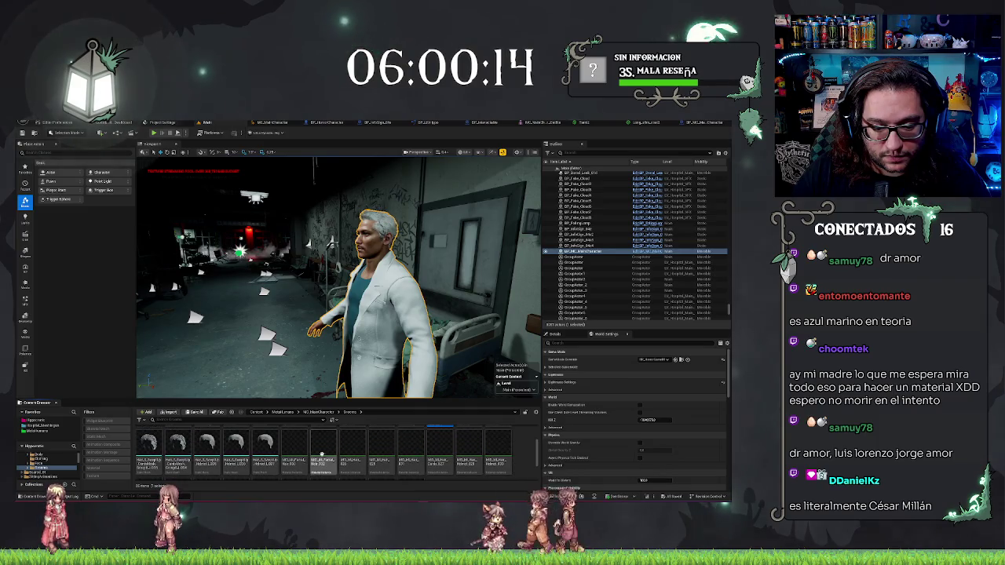
scroll(248, 454, up, 2)
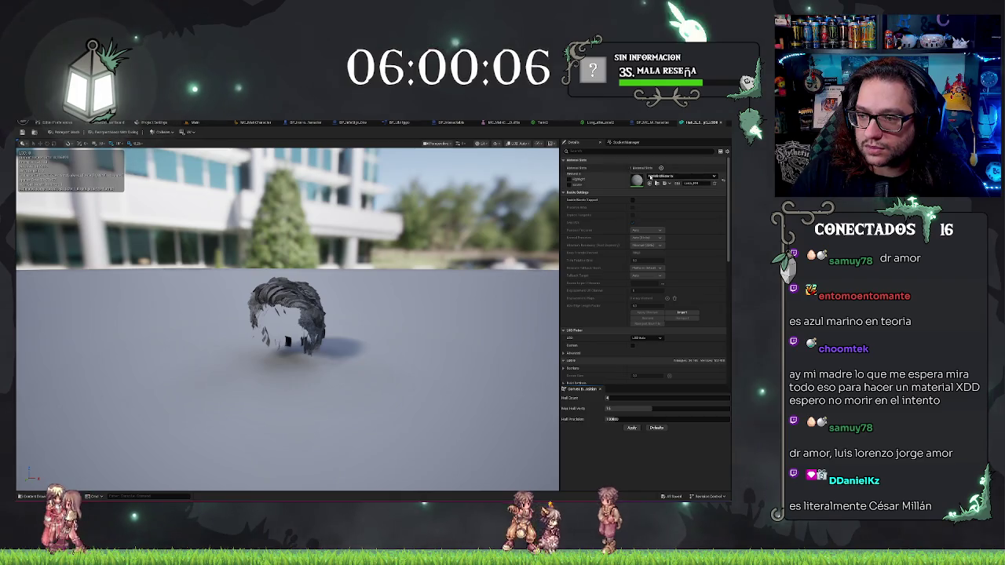
click(689, 123)
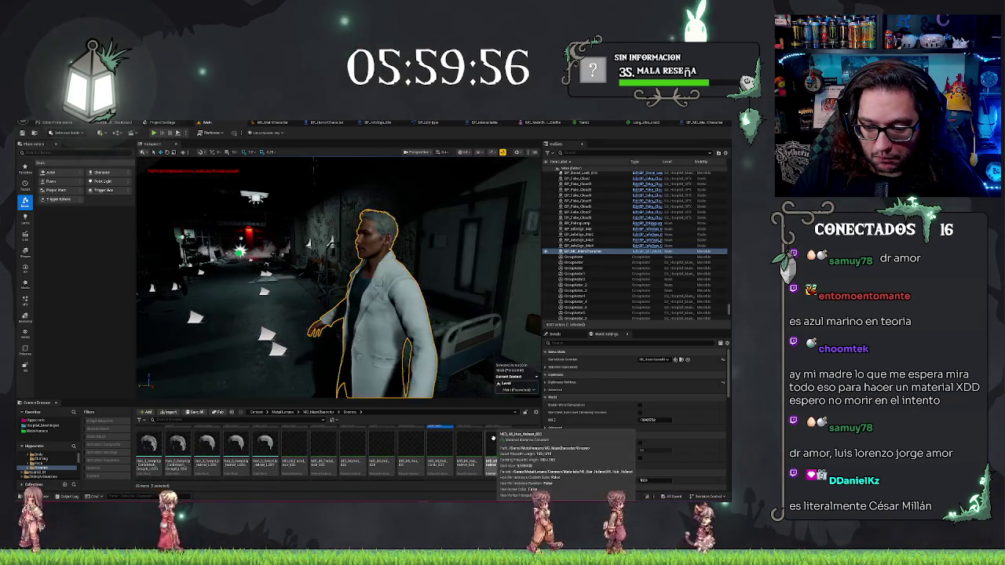
double_click(439, 458)
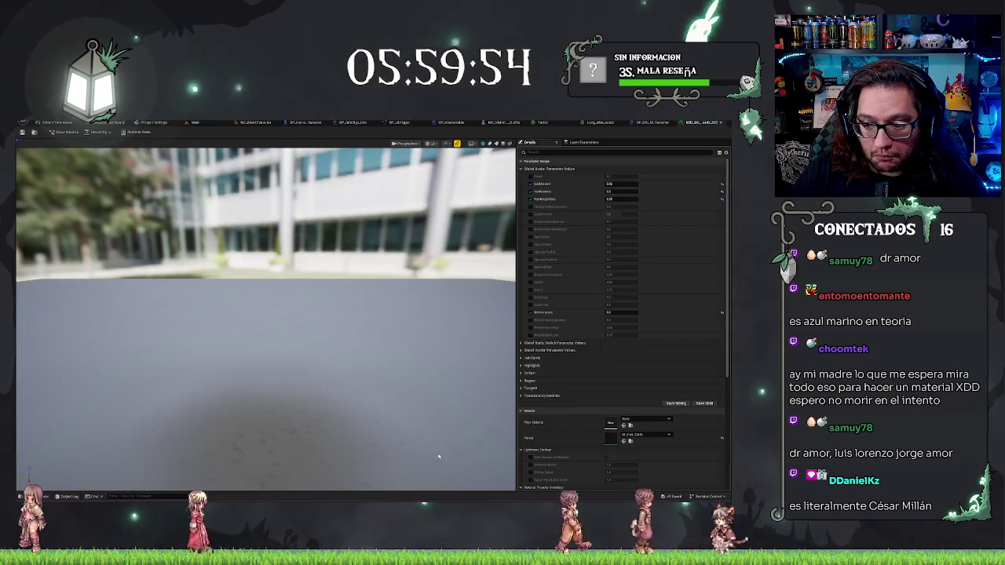
mouse_move(348, 397)
mouse_down()
mouse_move(333, 329)
mouse_move(332, 341)
mouse_up()
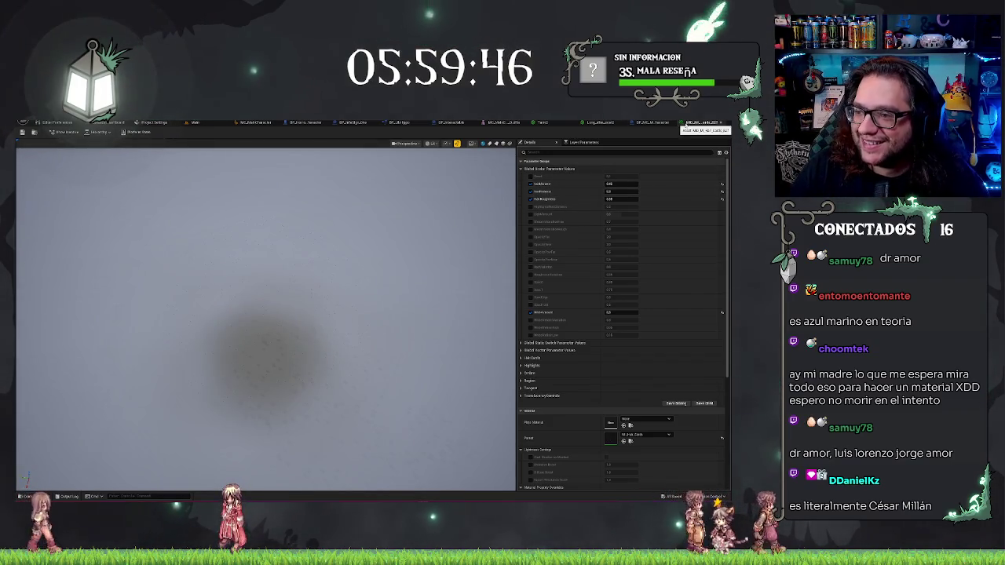
click(688, 124)
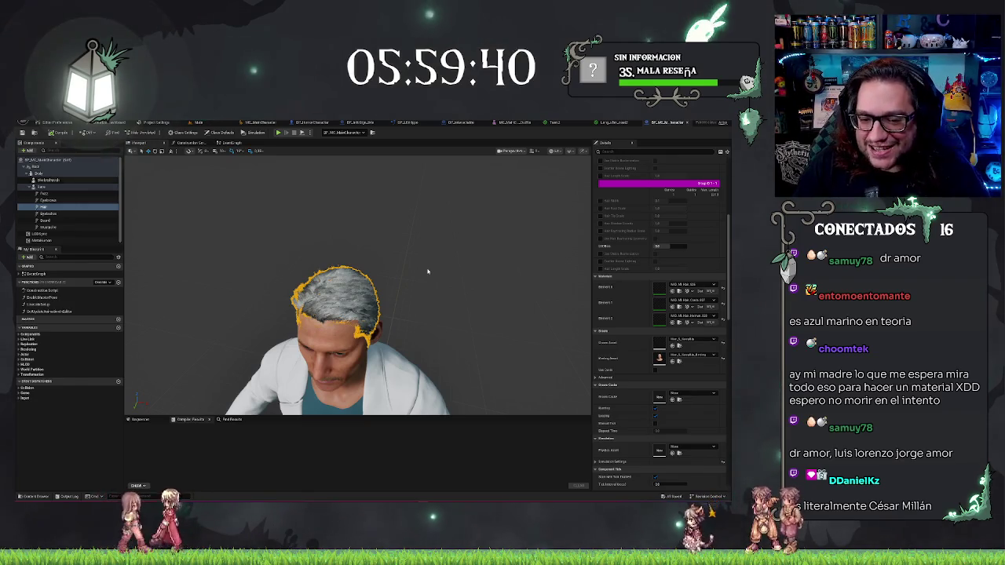
- Select the Beard component, then view the Long_slim_coat2 material's shader Stats
scroll(446, 303, down, 5)
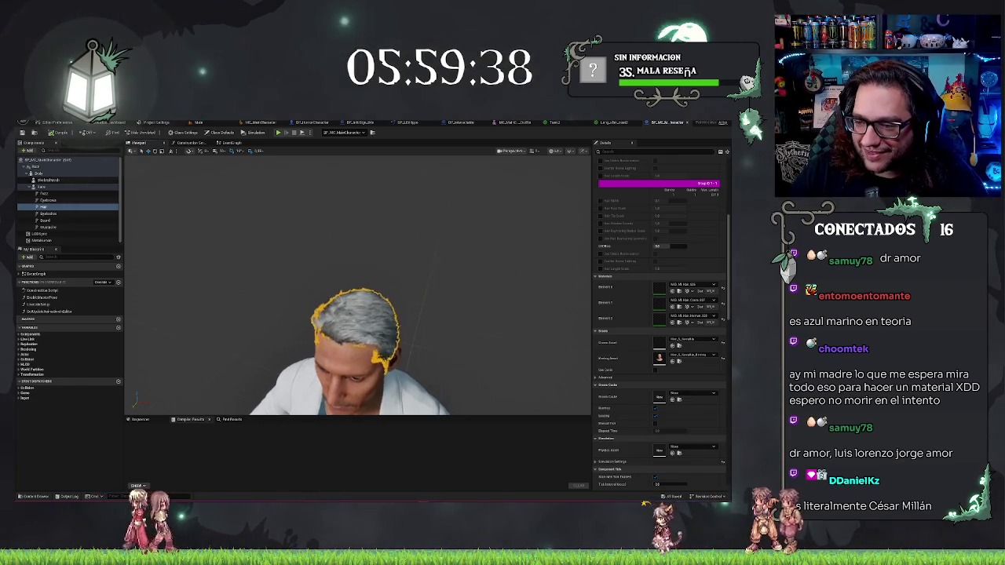
scroll(442, 306, up, 4)
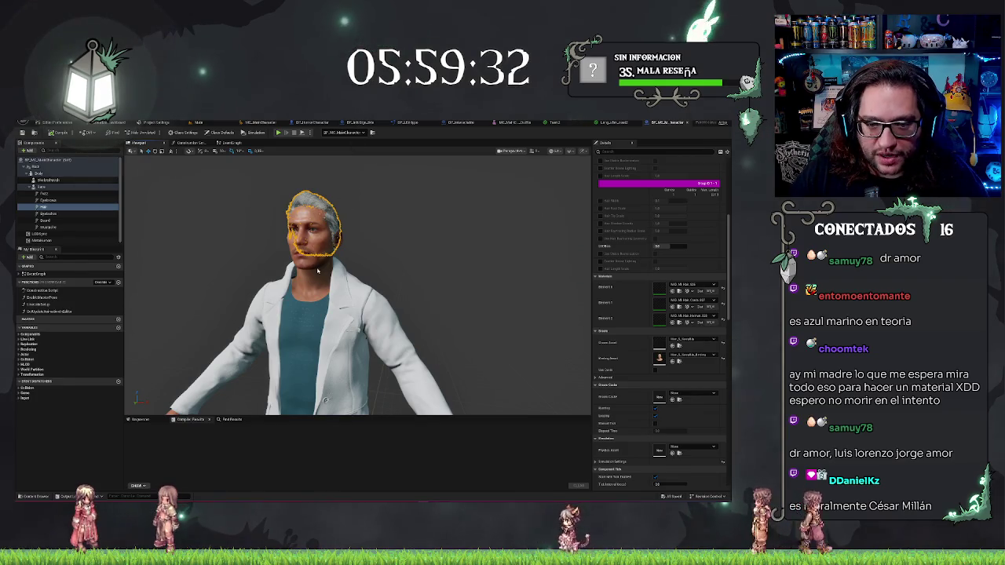
click(45, 220)
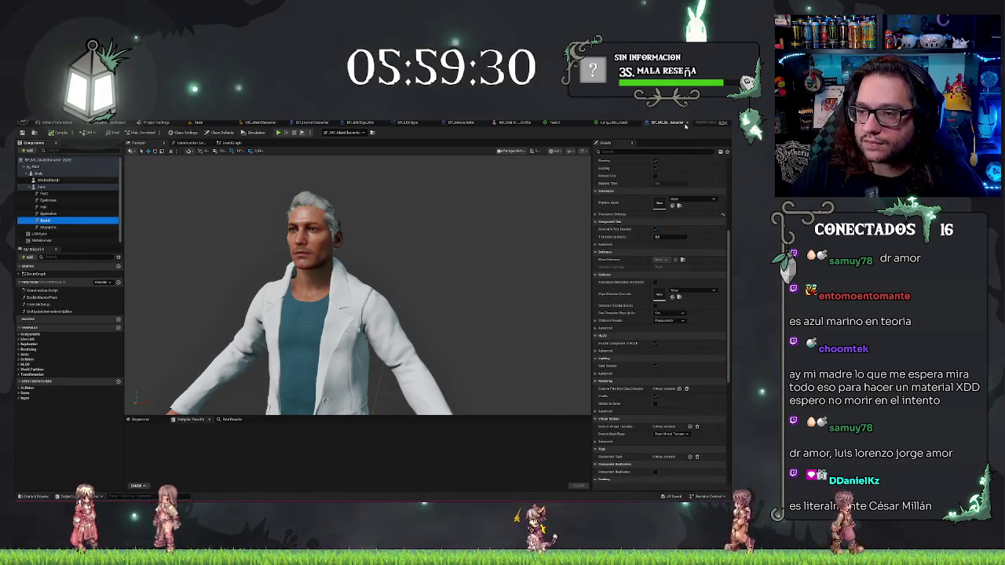
click(672, 123)
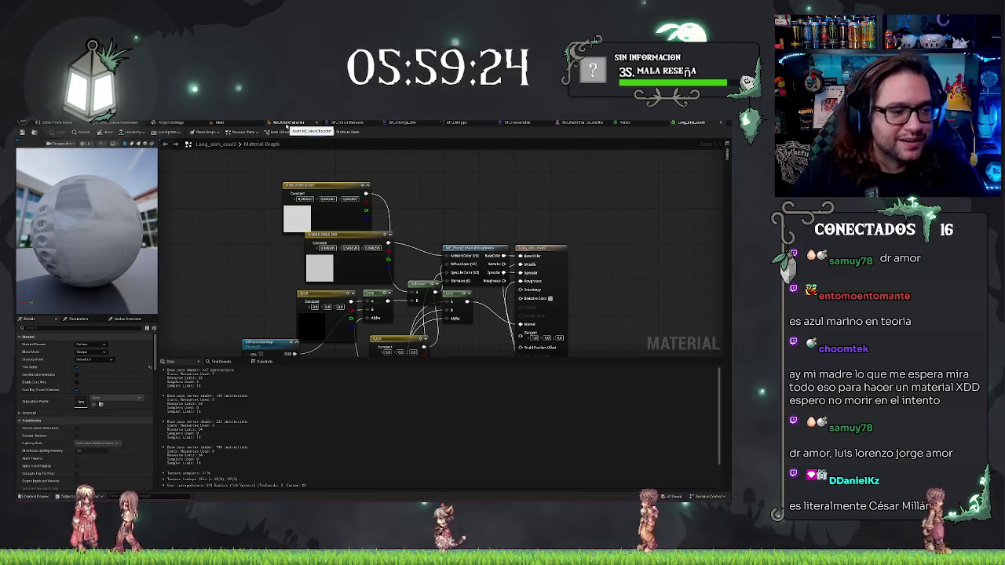
click(316, 131)
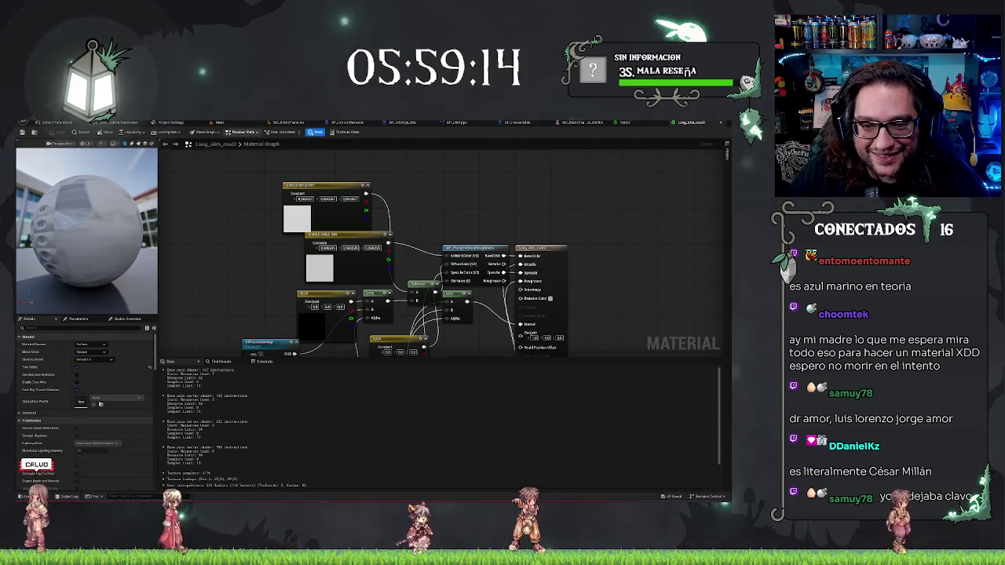
click(220, 122)
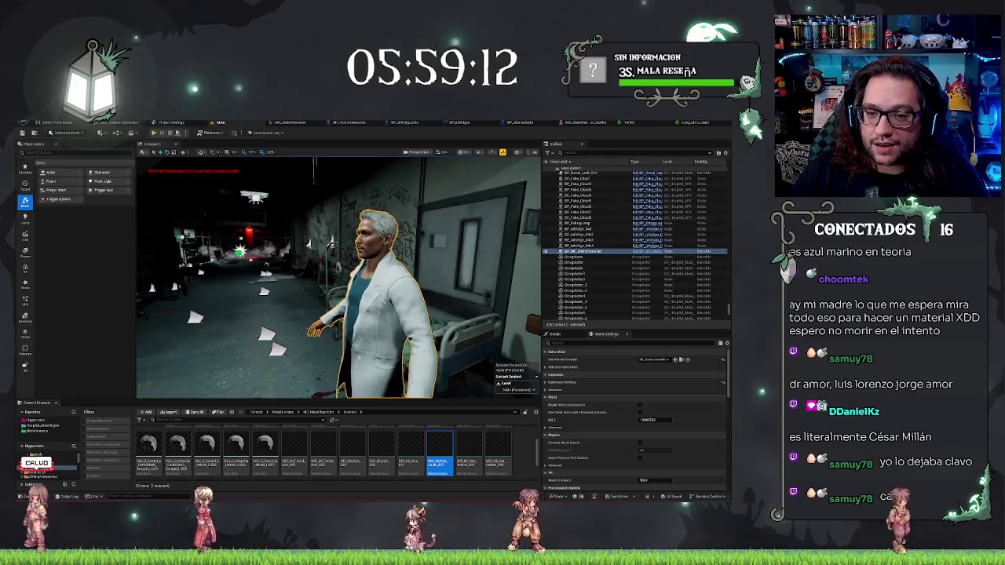
- View the doctor's face up close, play-test the level (Alt+P, F8), then pan BP_HorrorCharacter's event graph
mouse_move(338, 279)
mouse_down()
mouse_move(361, 271)
mouse_move(338, 263)
mouse_move(391, 231)
mouse_up()
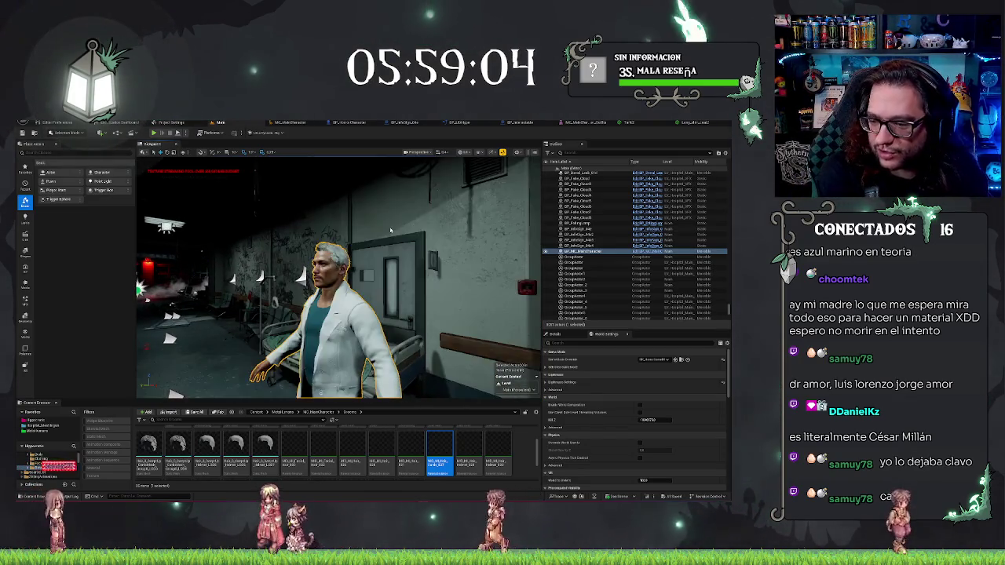
drag(391, 230, 391, 200)
scroll(149, 262, down, 3)
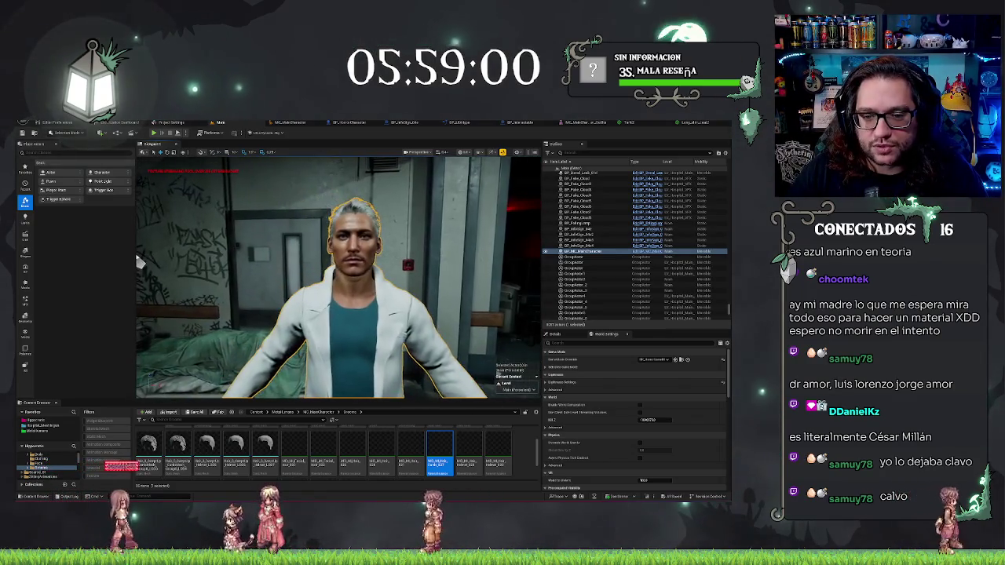
key(alt+p)
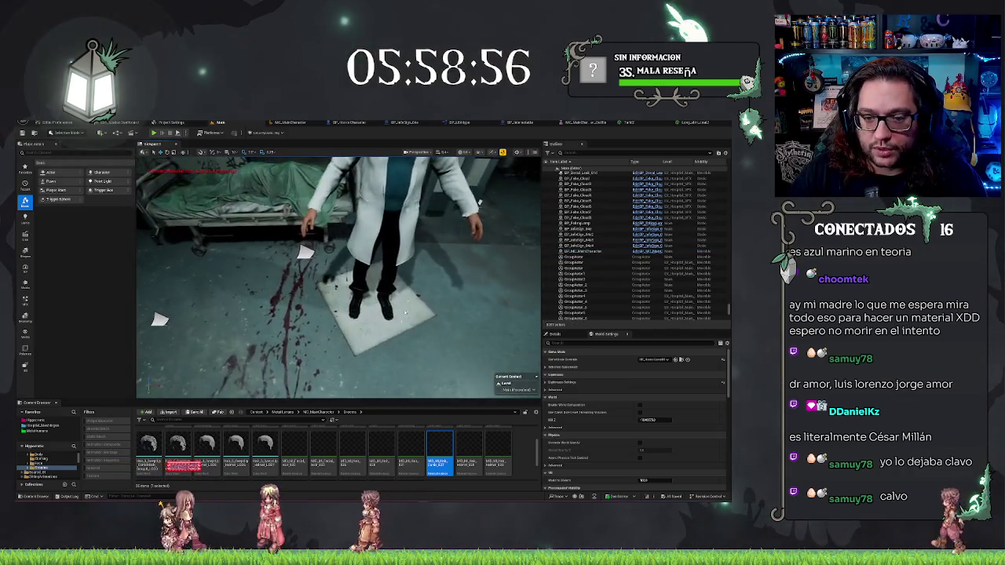
key(F8)
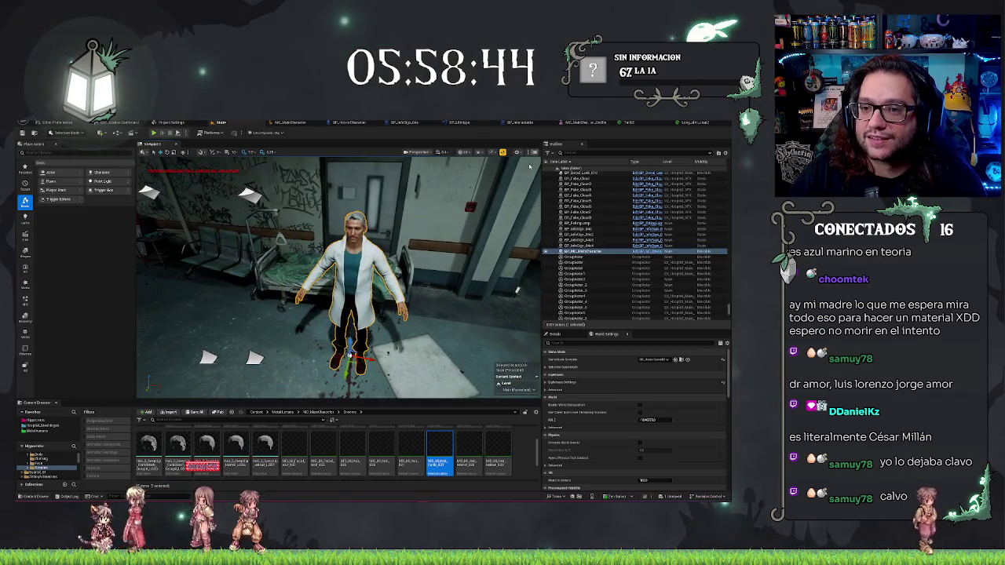
click(354, 124)
drag(305, 212, 462, 230)
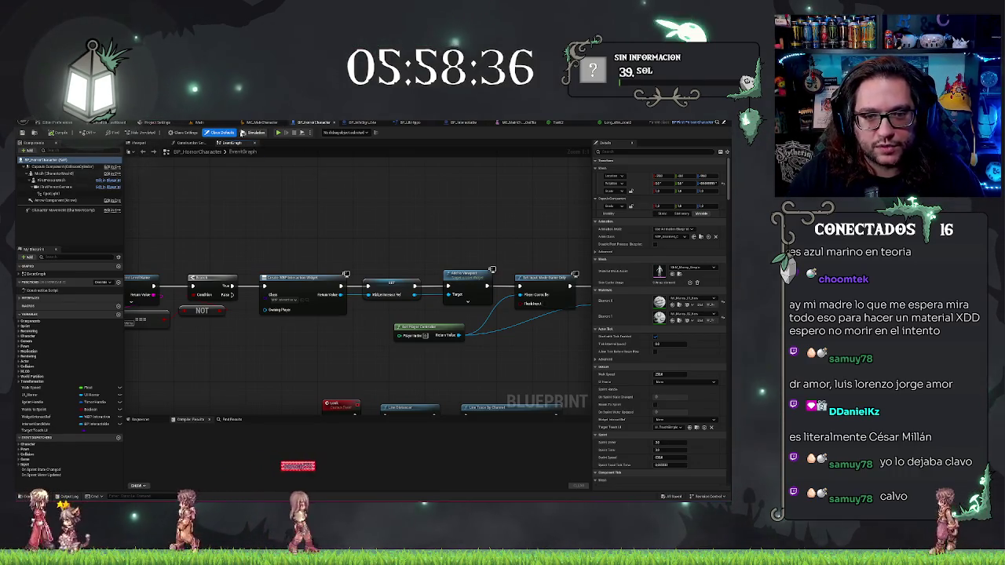
- Close MC_MainCharacter and two extra tabs, open BP_MC_MainCharacter, and return to BP_HorrorCharacter
click(262, 123)
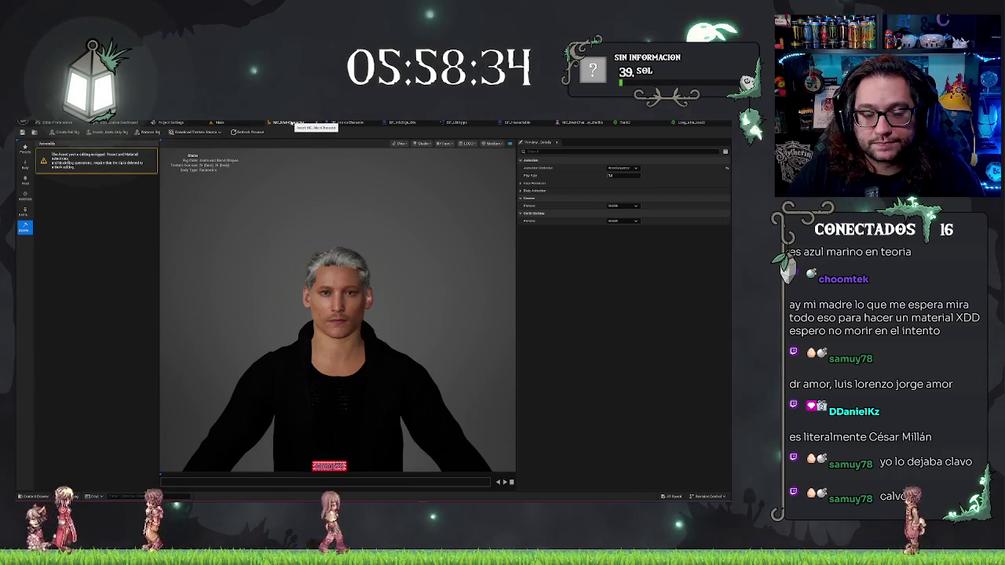
click(316, 123)
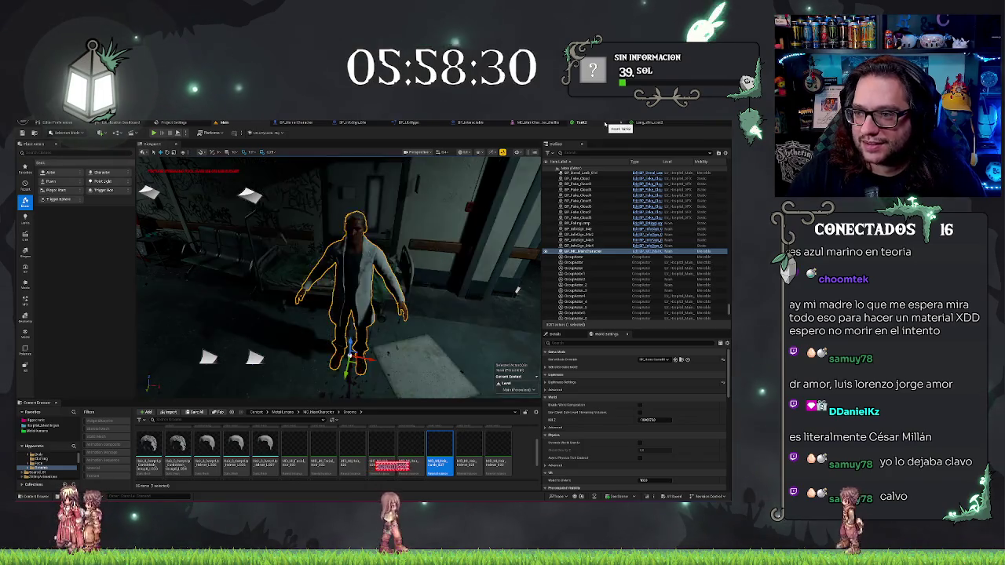
click(606, 123)
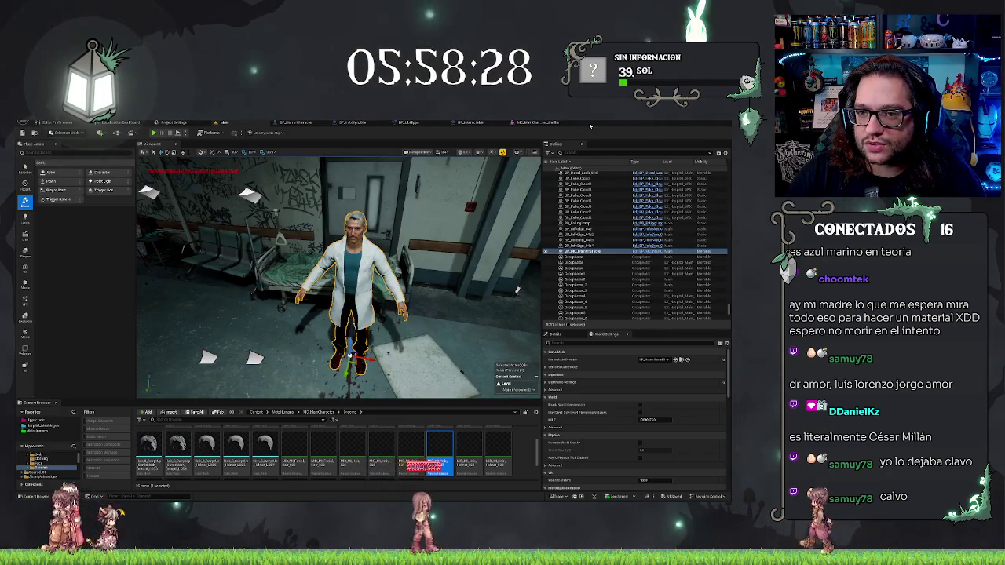
click(650, 256)
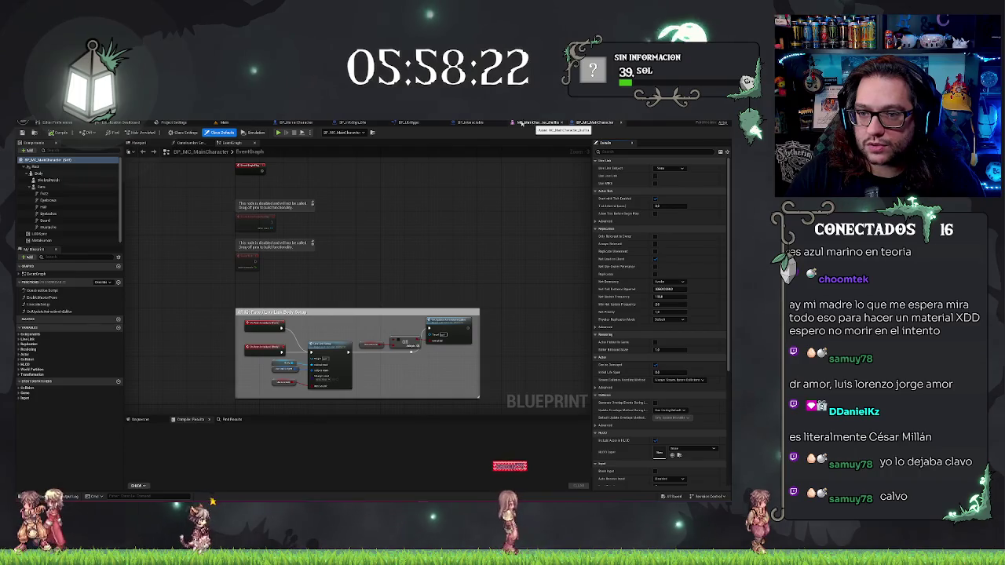
click(301, 122)
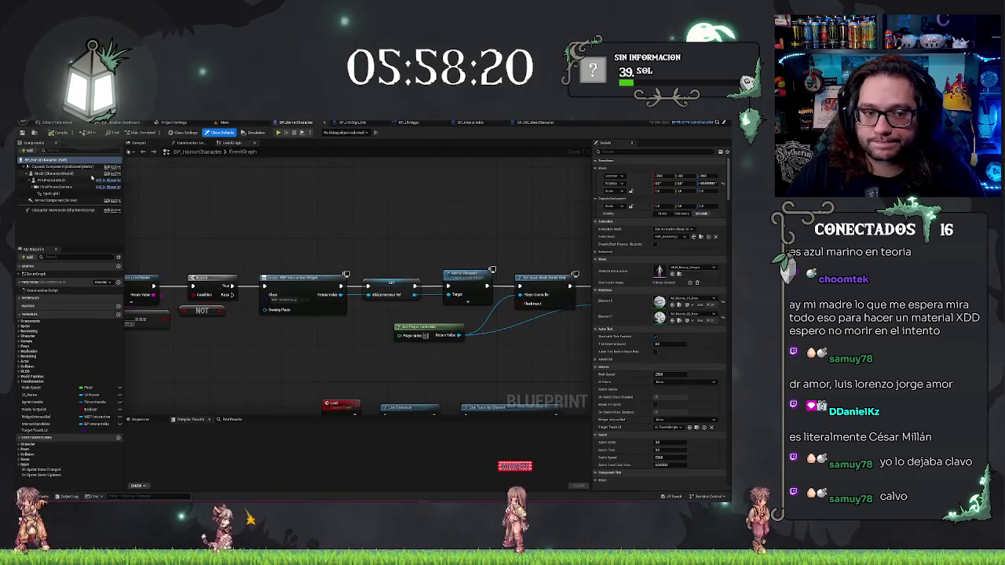
- Inspect BP_HorrorCharacter's FirstPersonArms, FirstPersonCamera and FirstPersonMesh, then select the main Mesh component
click(139, 143)
click(55, 180)
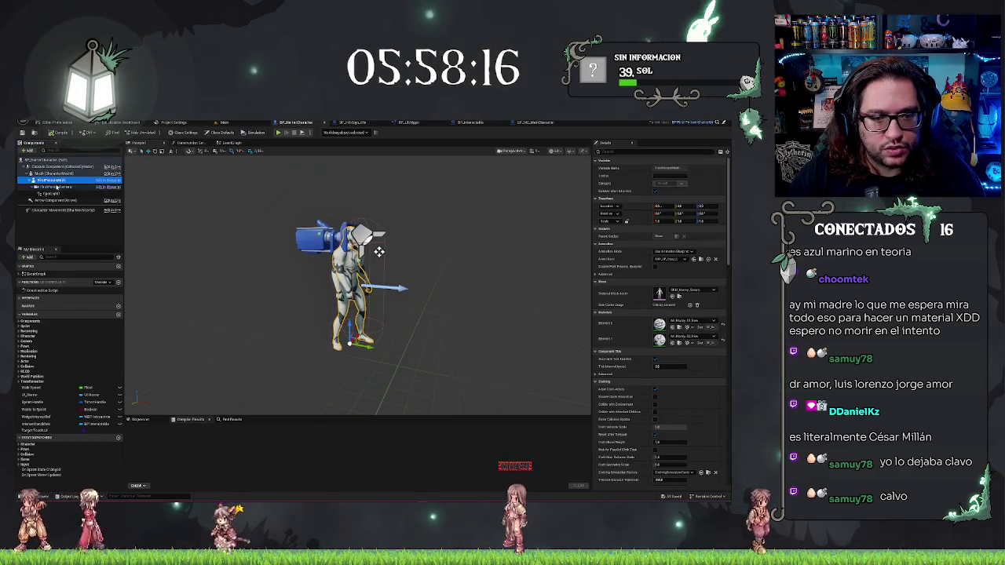
double_click(57, 187)
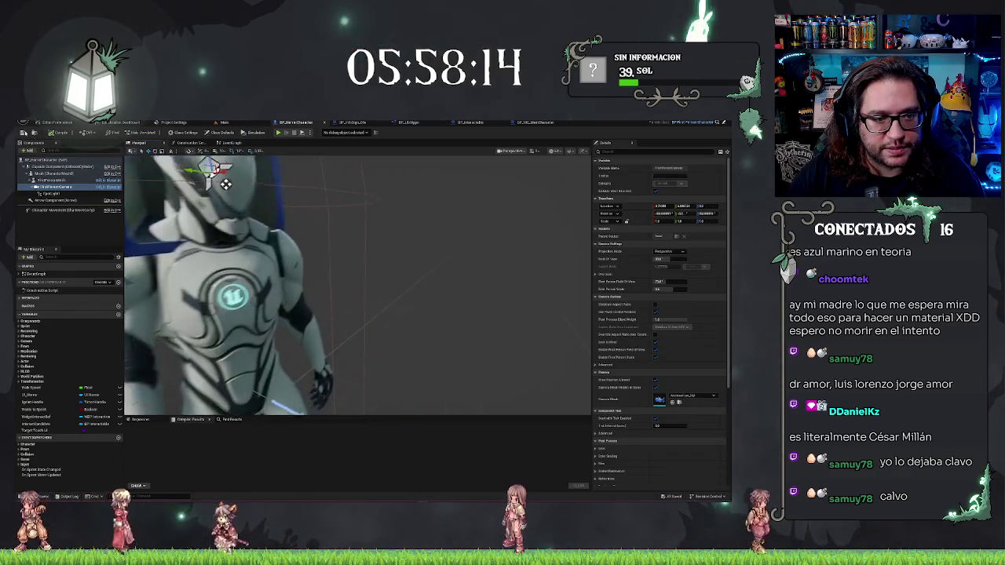
double_click(51, 180)
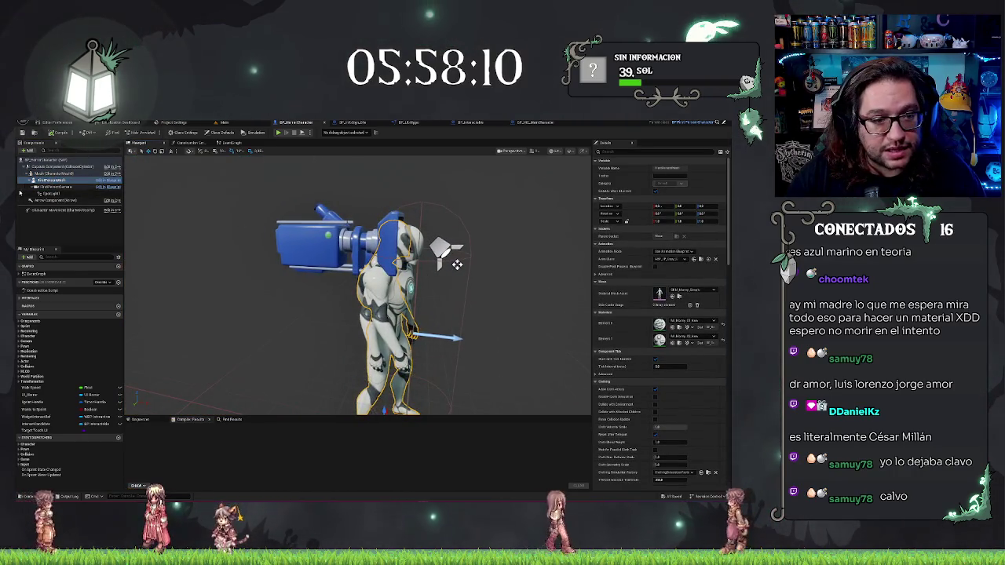
click(38, 174)
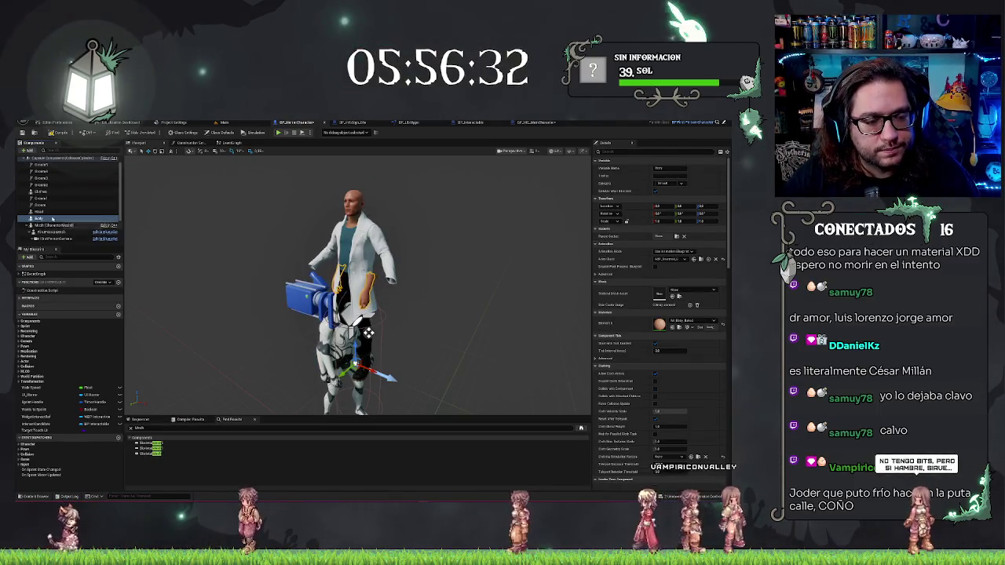
- Compare the MetaHuman blueprint's Body component hierarchy with the player character blueprint
click(536, 123)
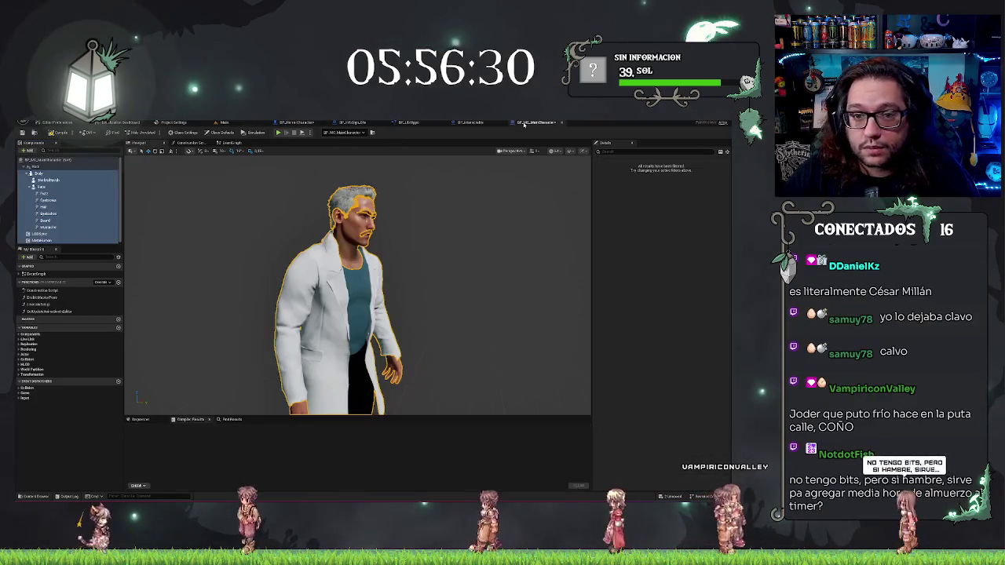
click(310, 123)
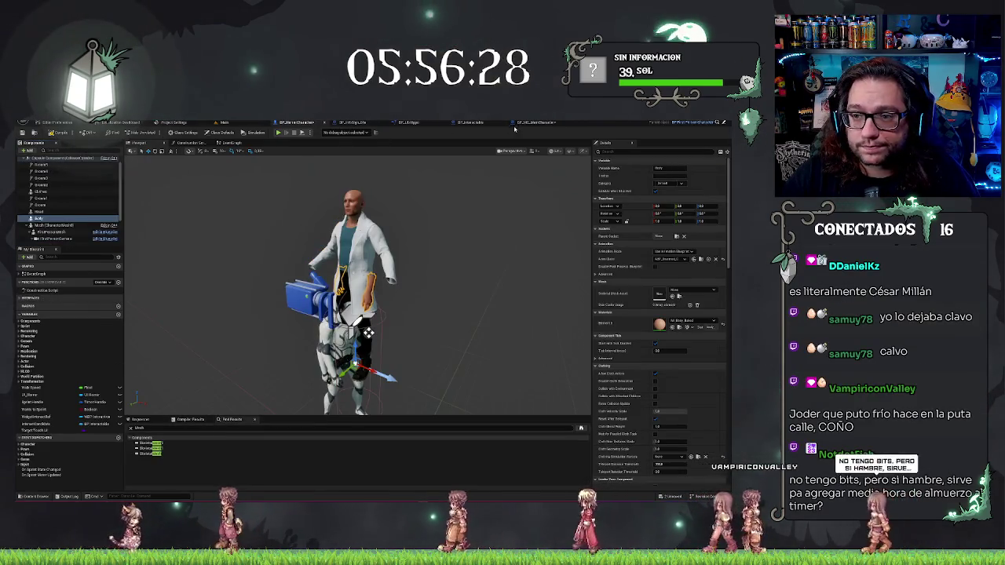
click(537, 123)
click(39, 174)
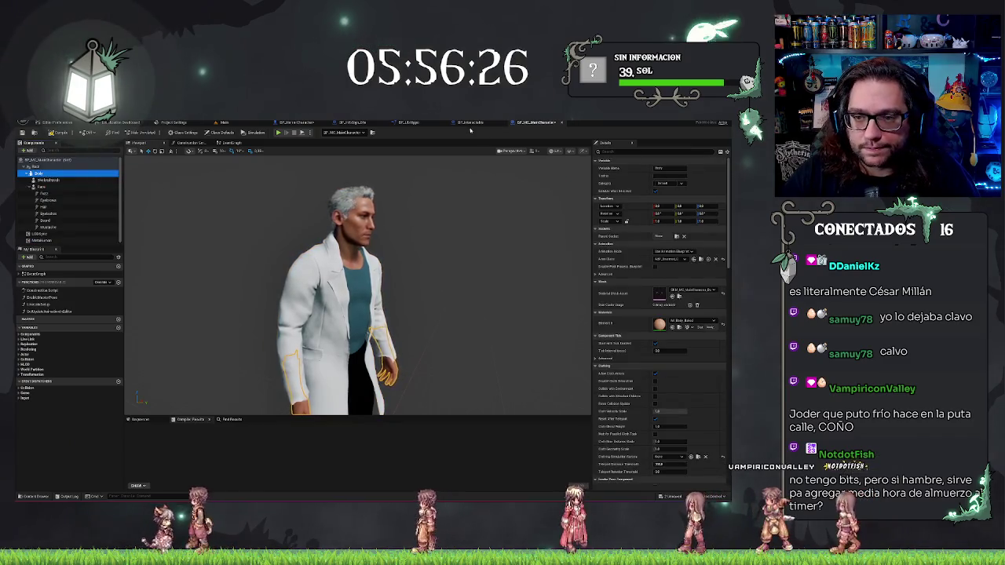
click(298, 122)
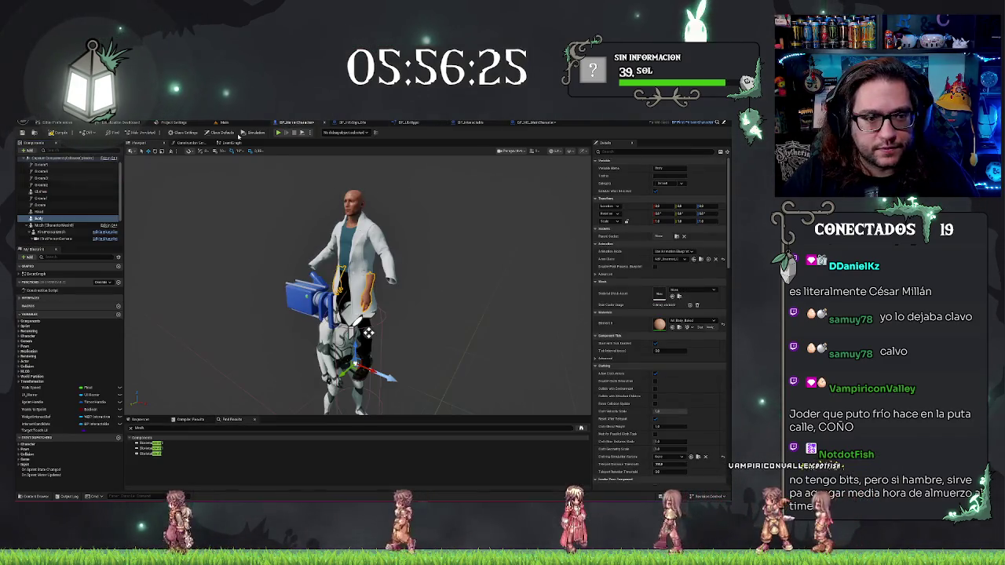
- Nest Head under Body and the six Groom components under Head
click(40, 212)
drag(37, 219, 50, 217)
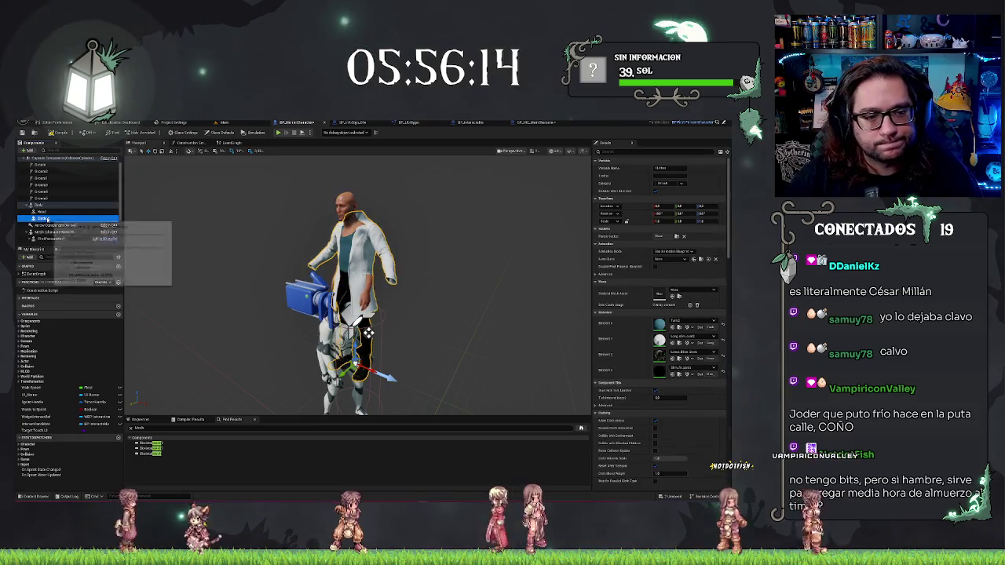
click(52, 200)
shift+click(34, 174)
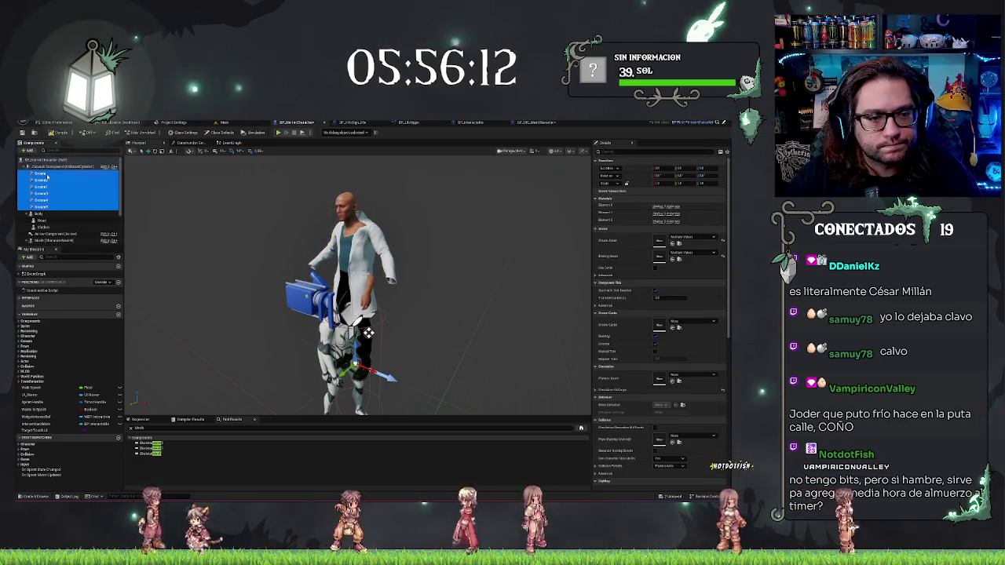
drag(49, 219, 50, 220)
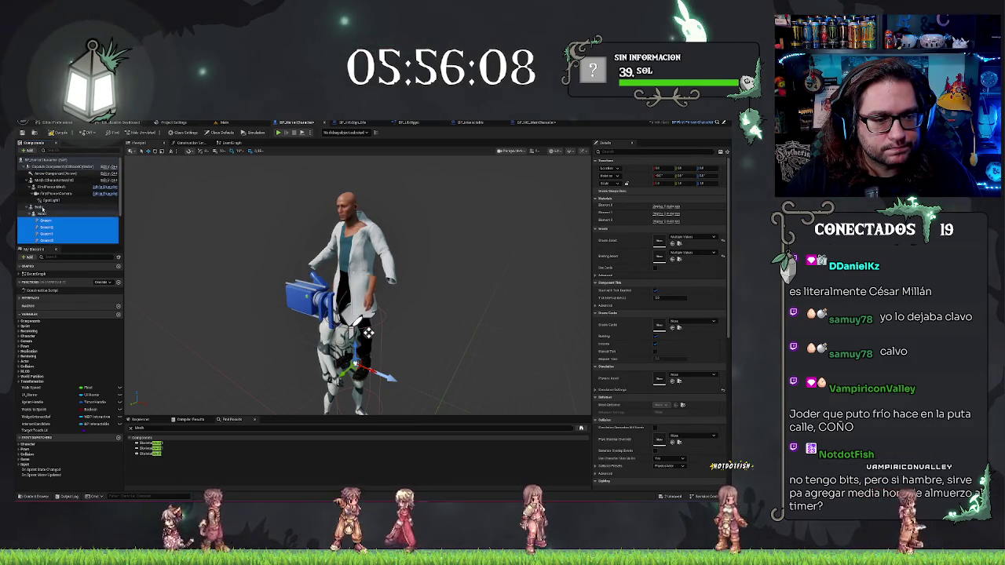
- Try reparenting the FirstPersonCamera and SpotLight components together
click(39, 207)
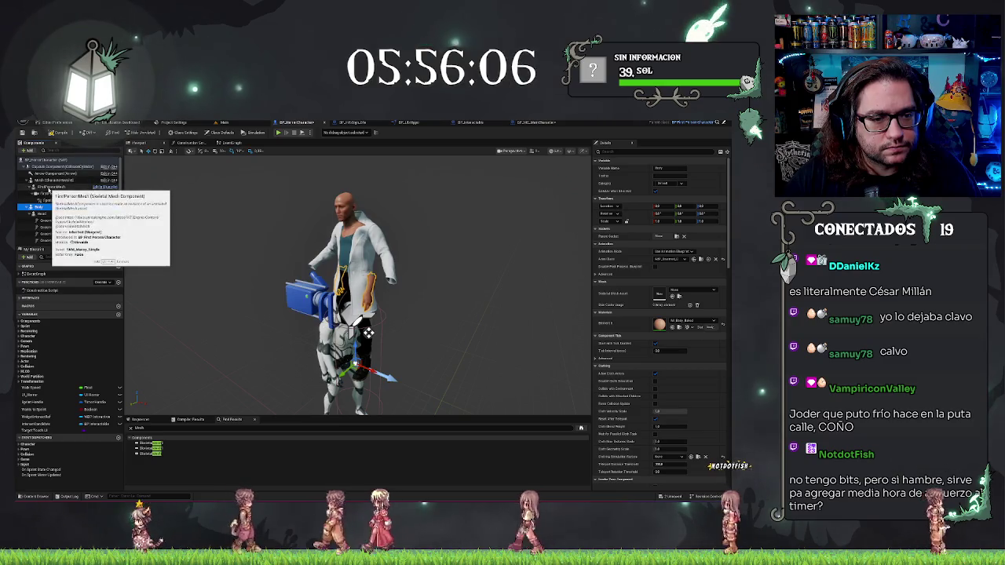
click(47, 194)
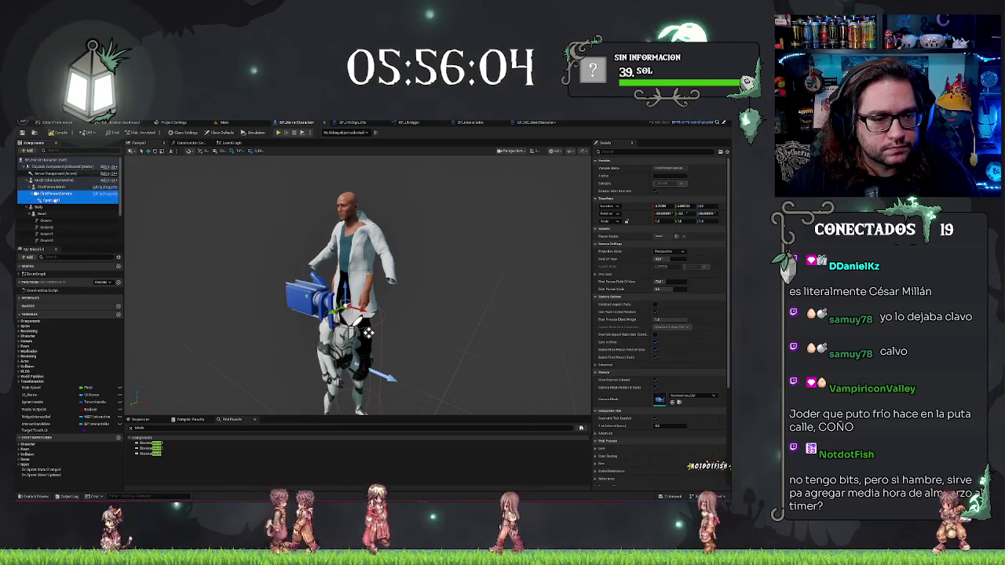
ctrl+click(52, 200)
mouse_move(38, 211)
mouse_down()
mouse_move(49, 223)
mouse_move(41, 213)
mouse_up()
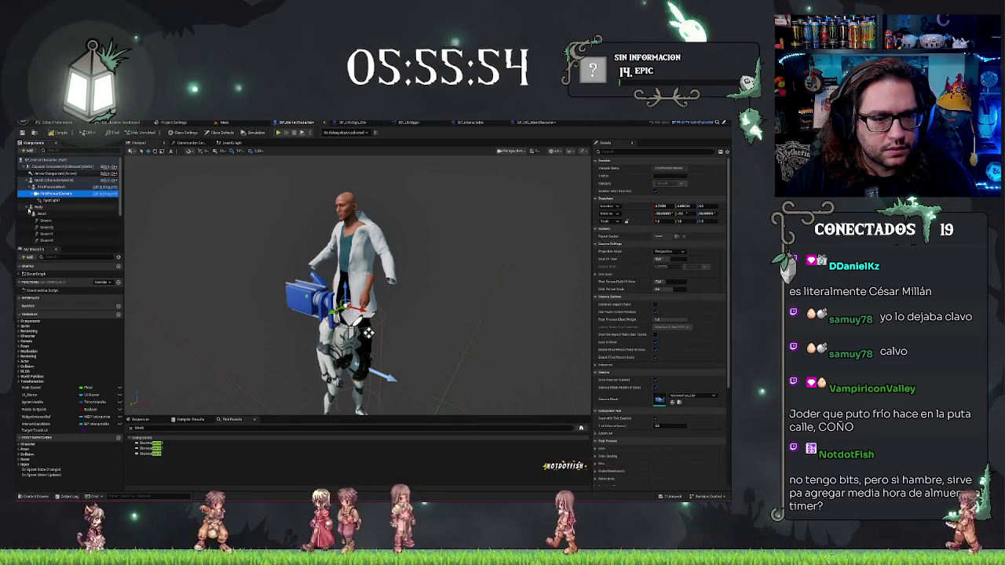
- Collapse Head's groom children and review the Body, Clothes and FirstPersonCamera components
click(28, 180)
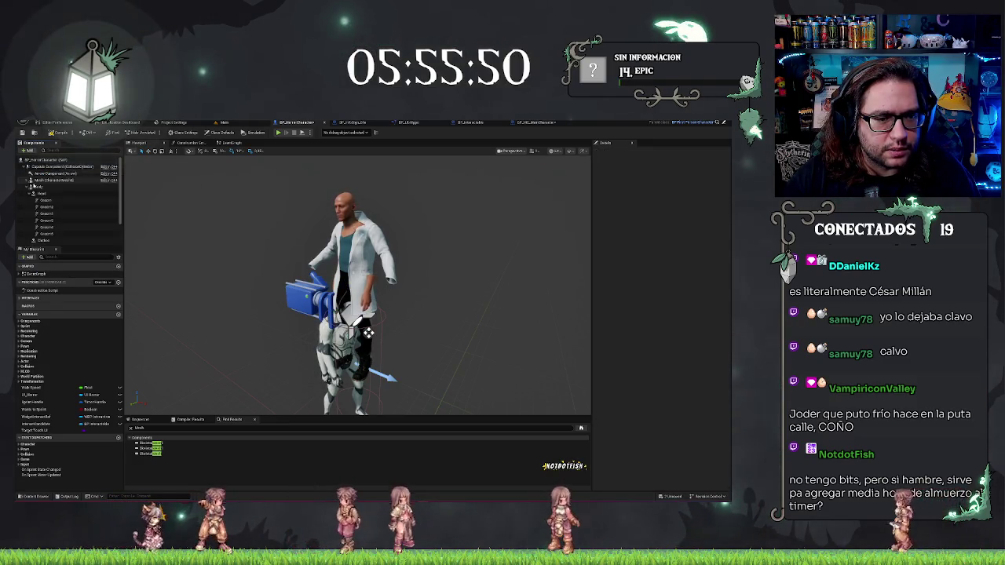
click(37, 187)
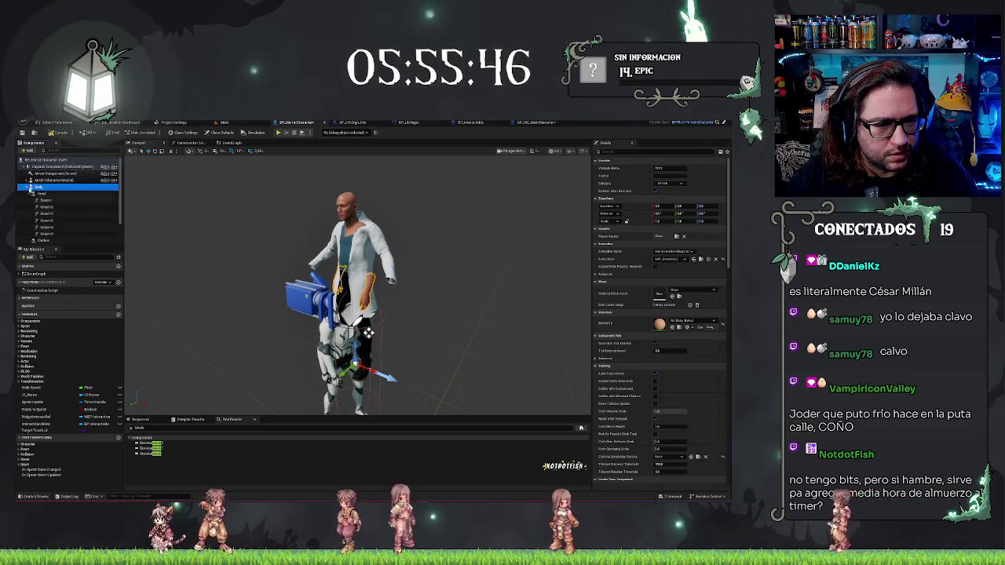
click(29, 194)
click(48, 202)
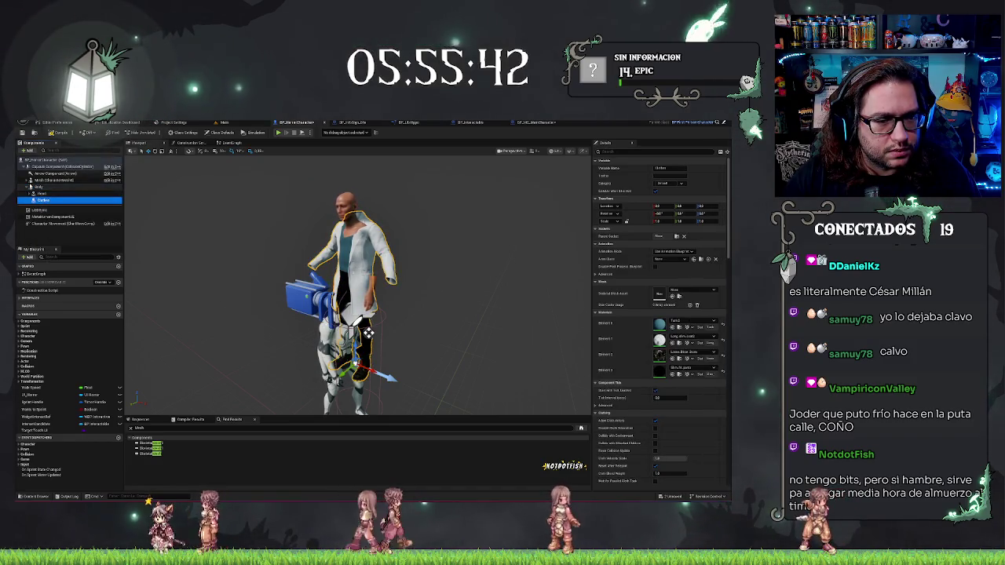
click(30, 180)
click(44, 194)
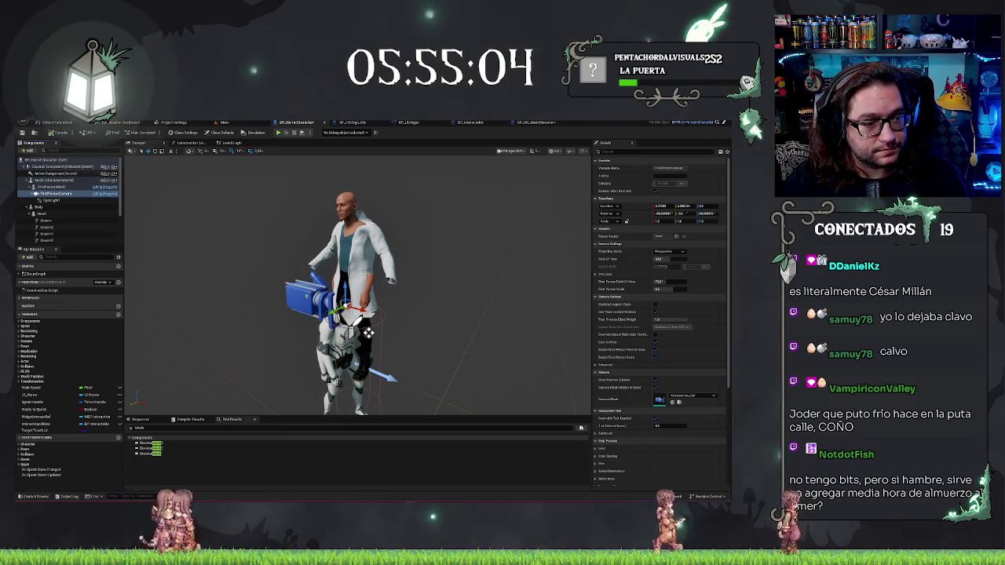
drag(449, 258, 416, 267)
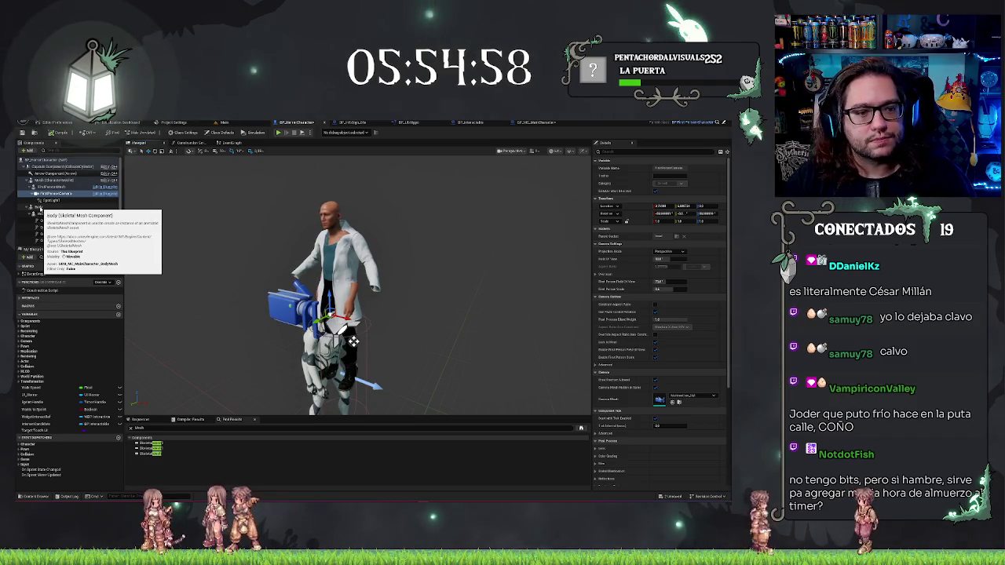
click(37, 206)
drag(43, 187, 37, 214)
click(46, 194)
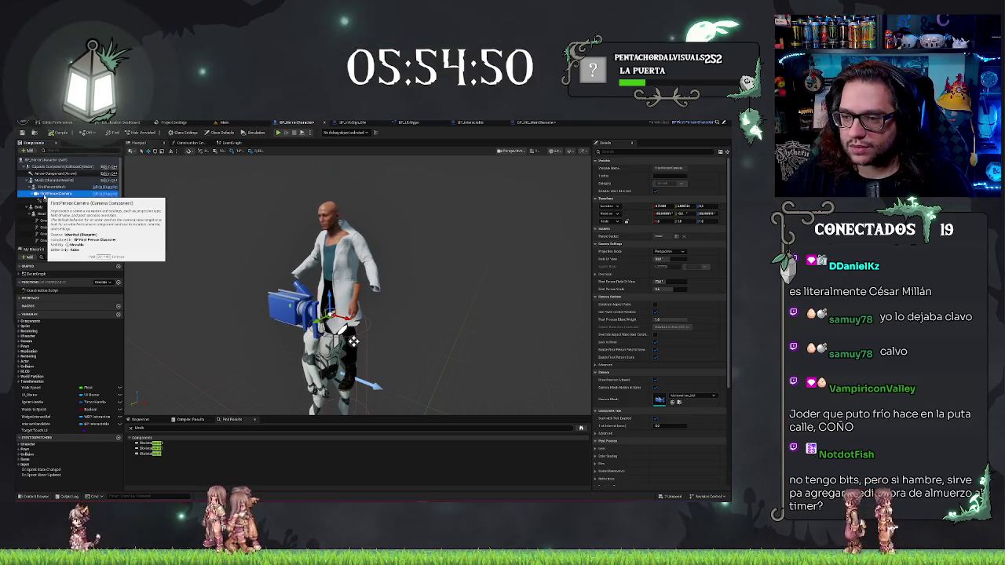
mouse_move(45, 197)
mouse_down()
mouse_move(53, 213)
mouse_move(46, 187)
mouse_up()
click(46, 187)
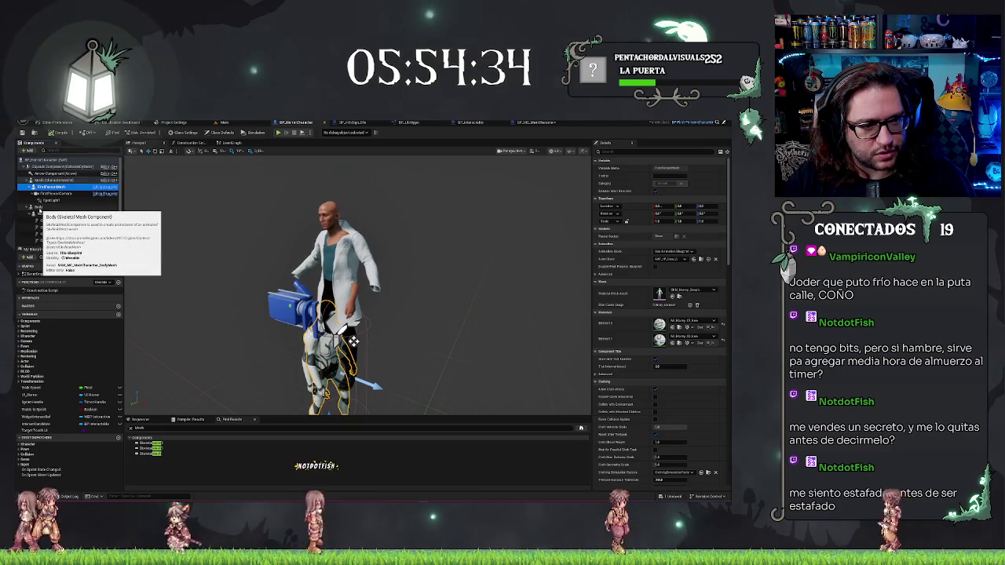
click(39, 209)
mouse_move(40, 209)
mouse_down()
mouse_move(38, 184)
mouse_move(46, 209)
mouse_up()
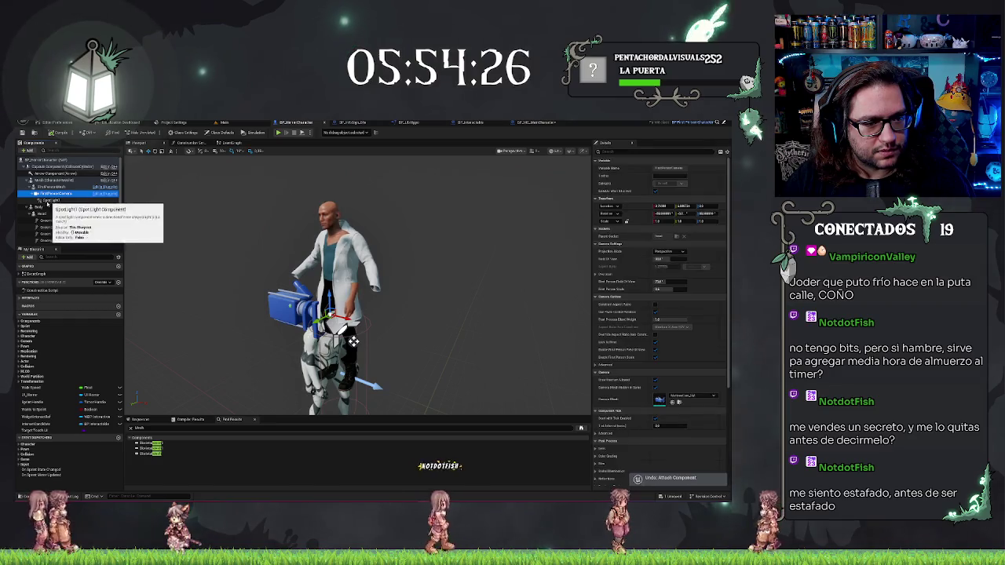
click(59, 200)
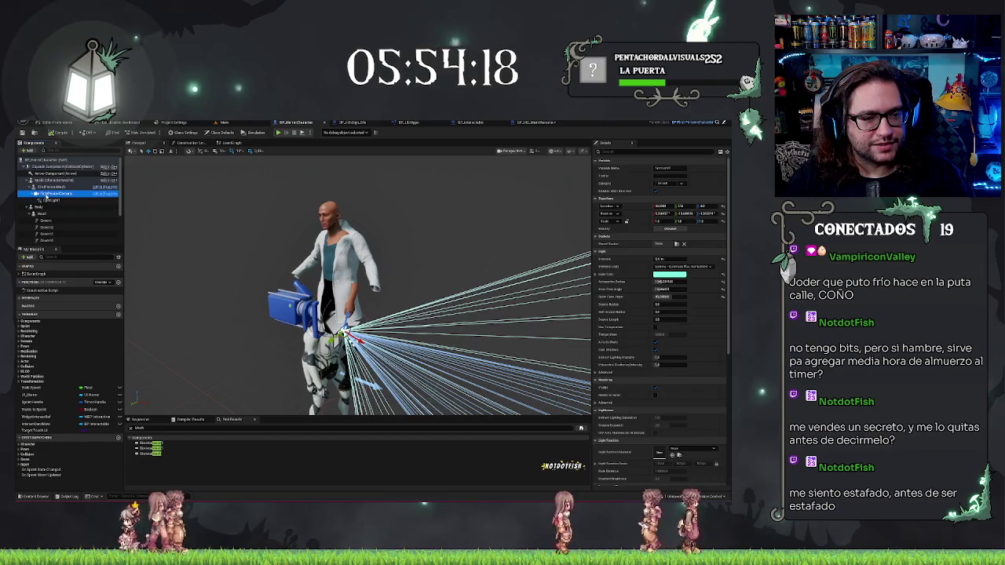
- Select the FirstPersonCamera component in BP_HorrorCharacter
click(50, 193)
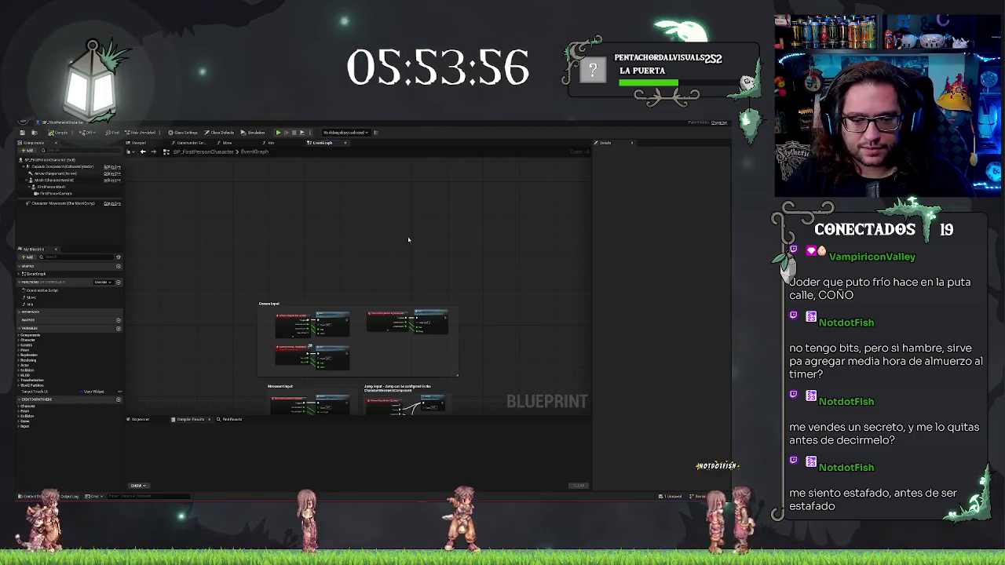
- Frame all graph nodes, then switch back to the BP_HorrorCharacter viewport and component hierarchy
key(Home)
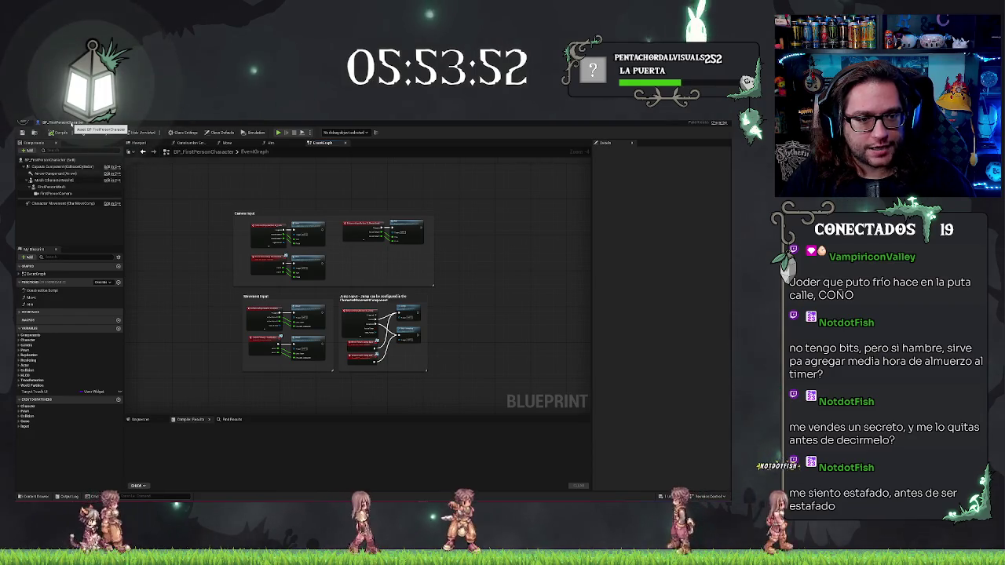
click(71, 124)
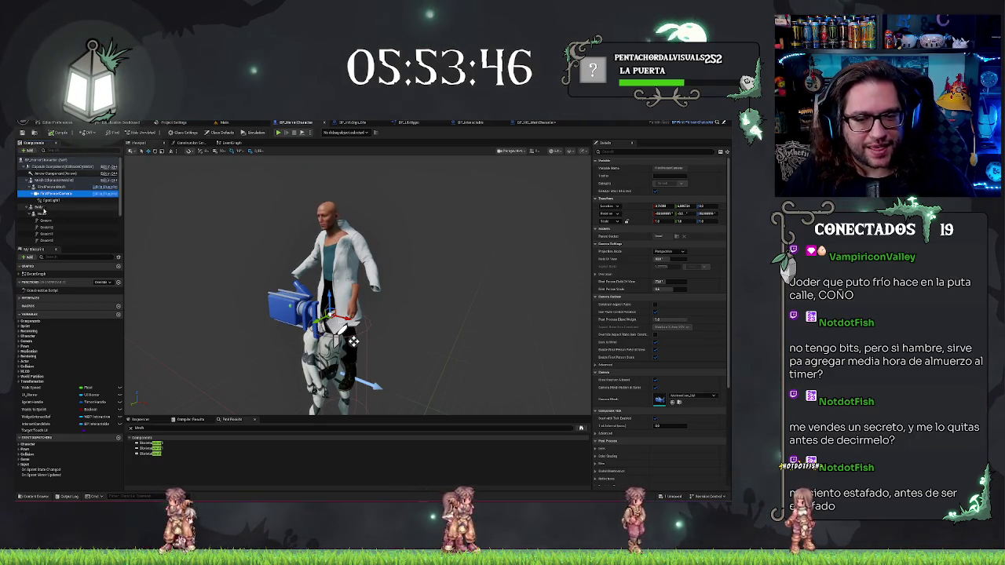
- Look through the FirstPersonMesh, Body, Head and groom components under Head
scroll(224, 226, up, 3)
scroll(225, 227, down, 5)
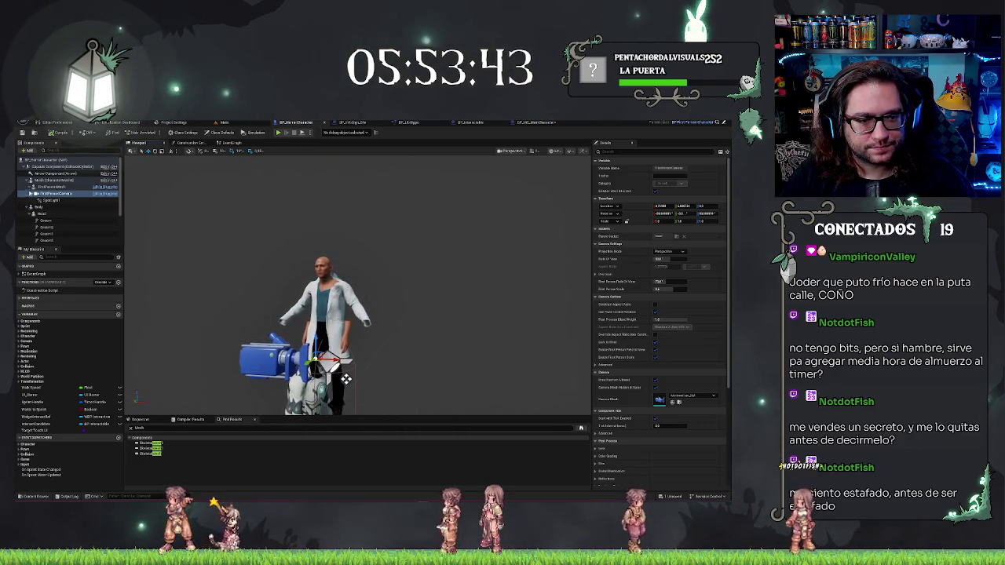
click(51, 187)
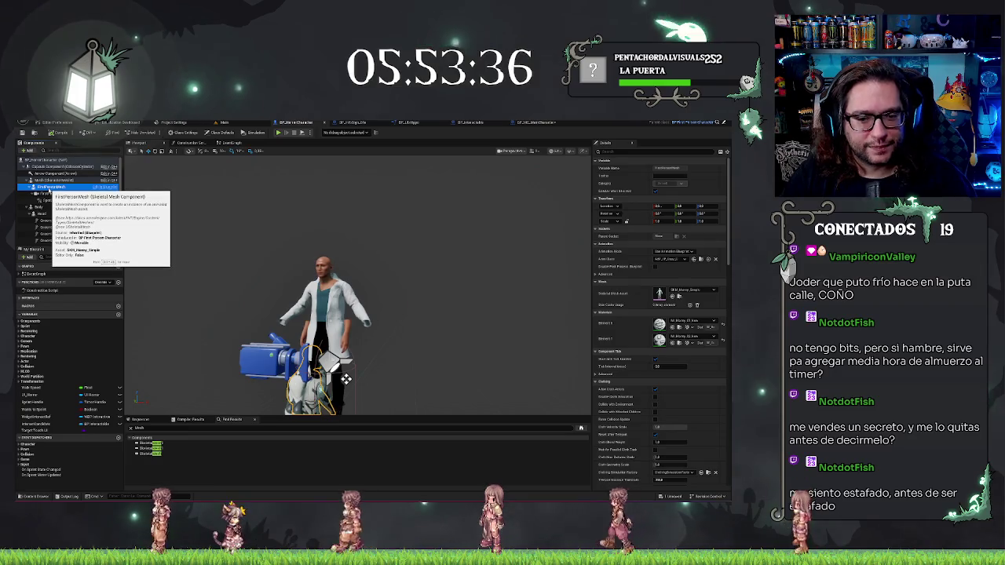
click(41, 209)
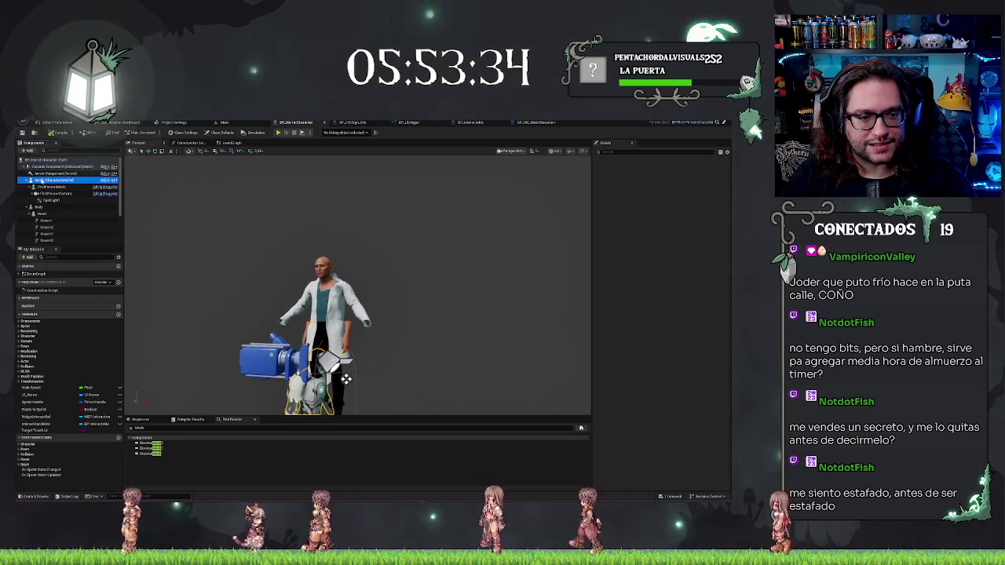
click(41, 214)
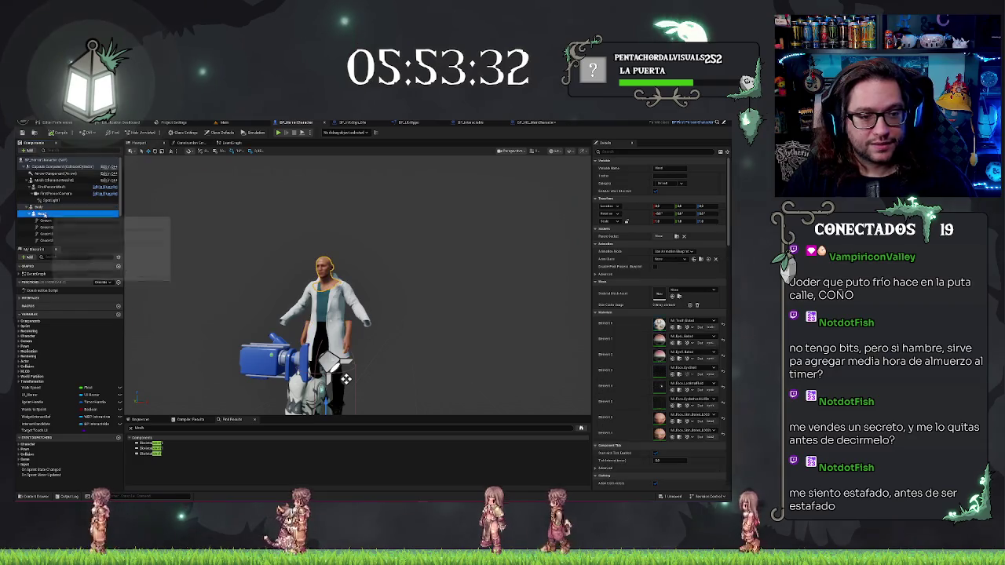
click(48, 220)
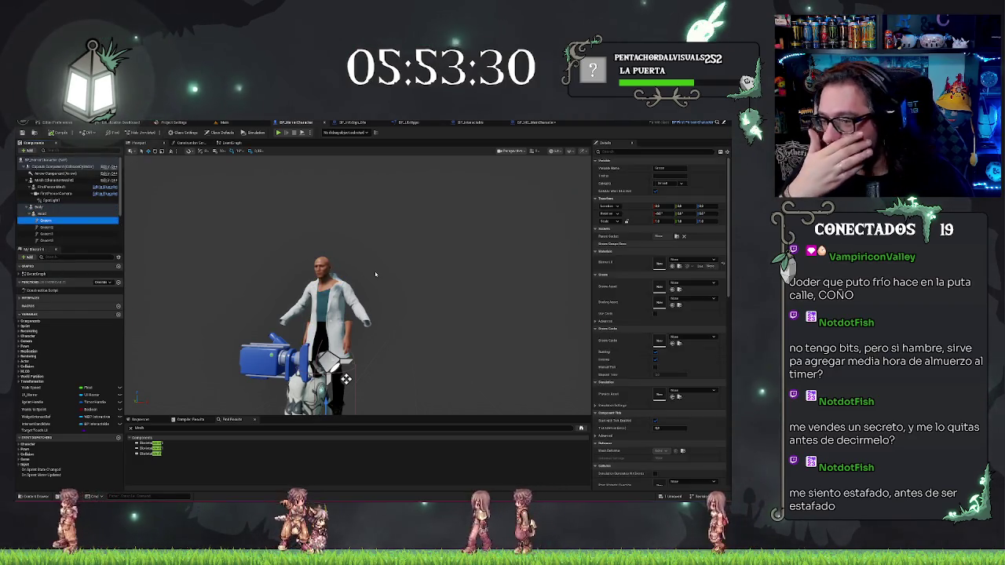
click(56, 228)
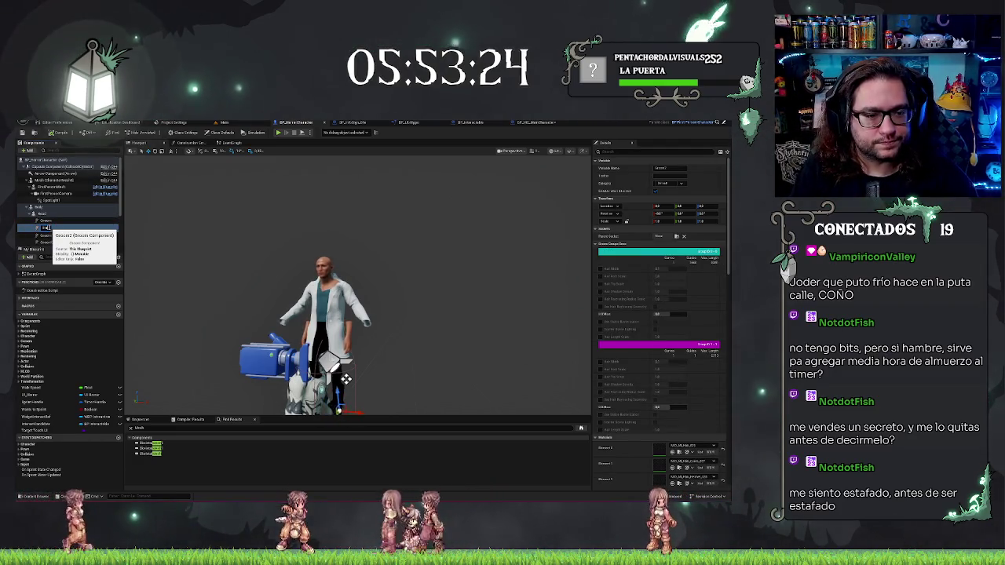
click(46, 227)
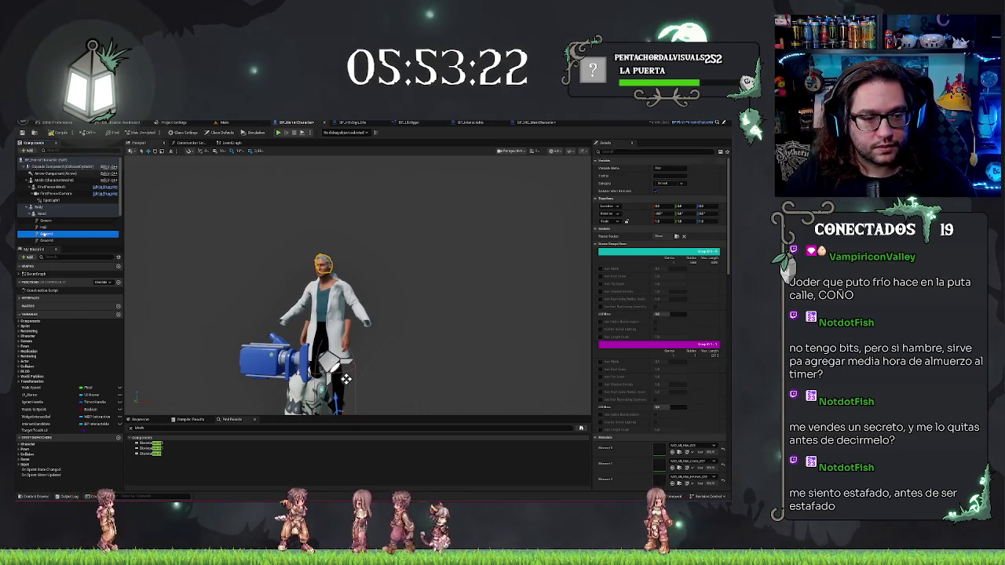
click(45, 234)
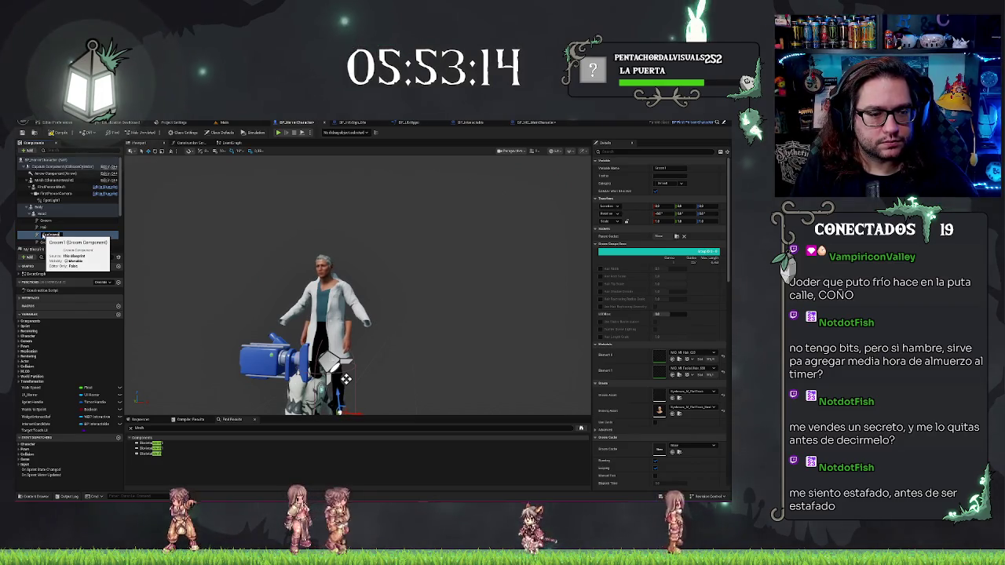
- Duplicate the Eyebrows groom component under Head twice
click(45, 241)
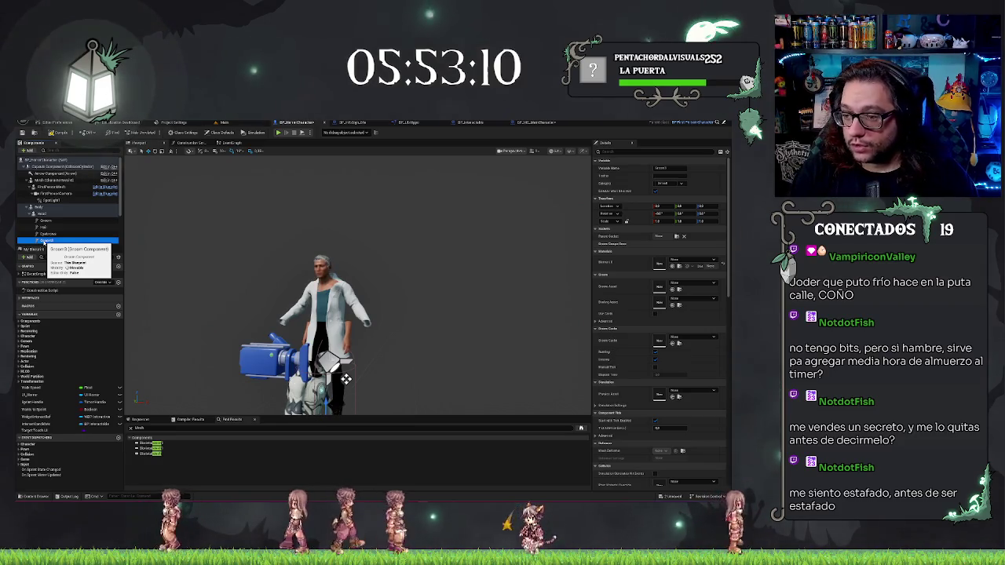
key(ctrl+d)
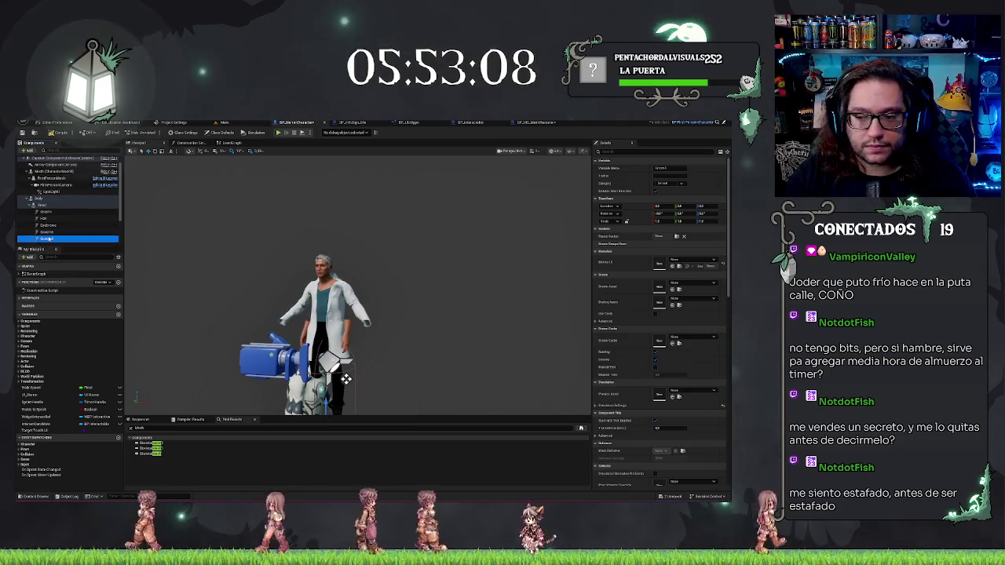
key(ctrl+d)
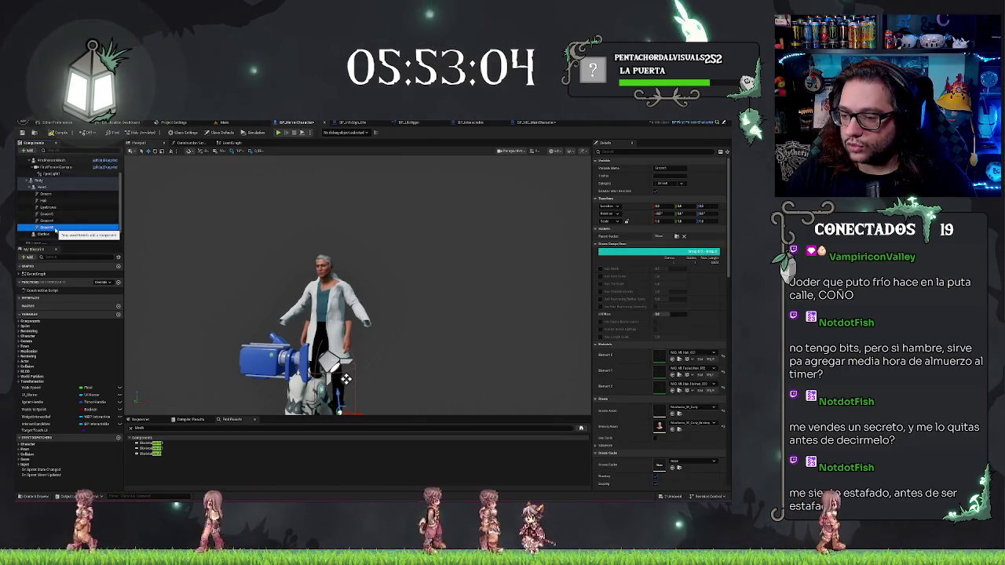
click(540, 123)
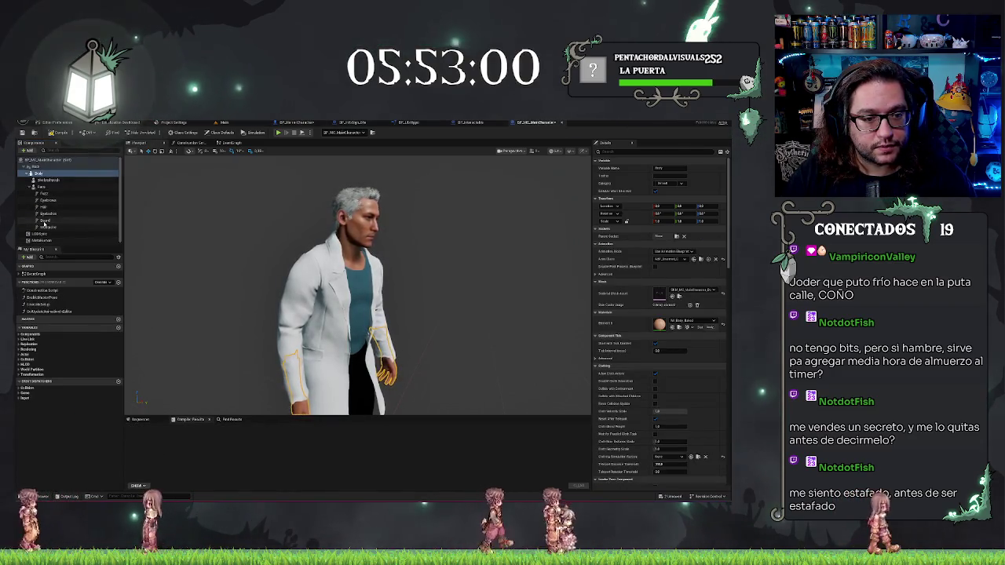
- Check BP_MC_MainCharacter's Face, Eyebrows, Hair and Beard components, then go back to BP_HorrorCharacter
click(49, 194)
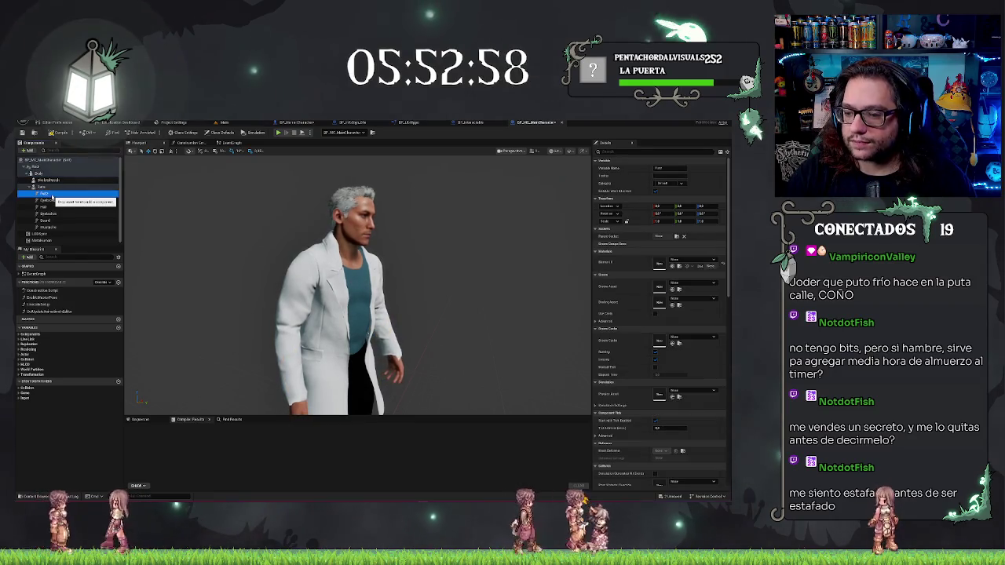
click(37, 200)
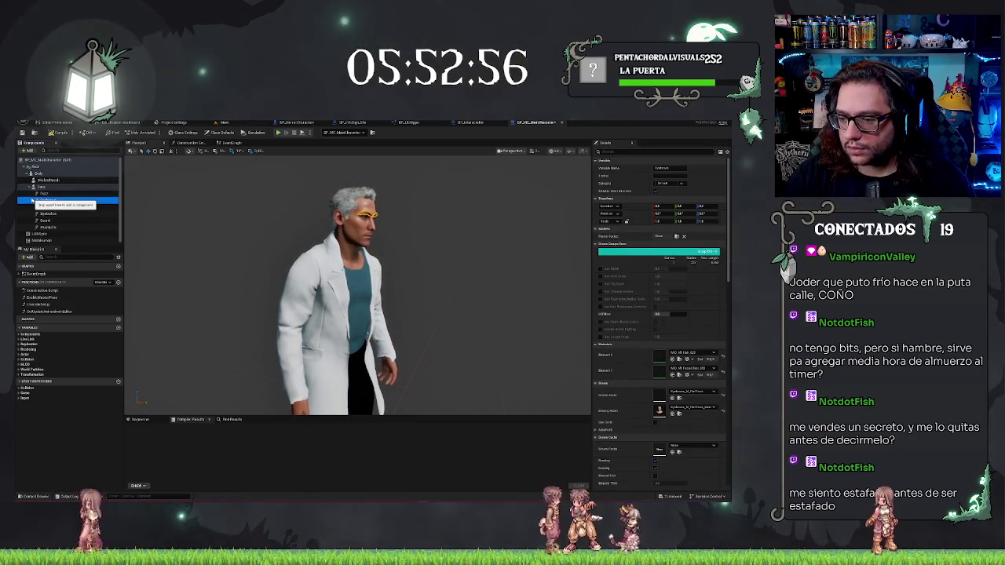
key(Down)
key(Down)
key(Down)
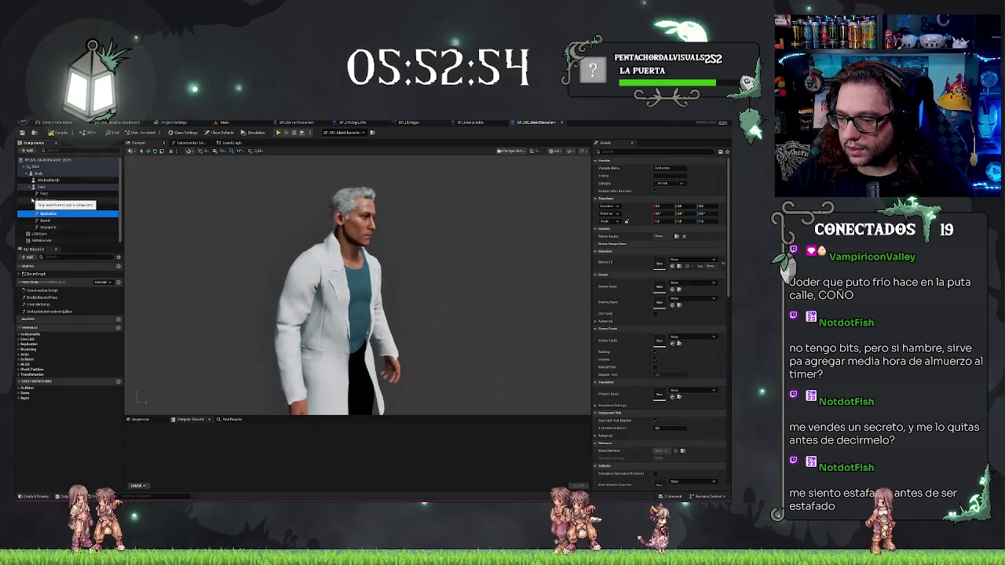
key(Down)
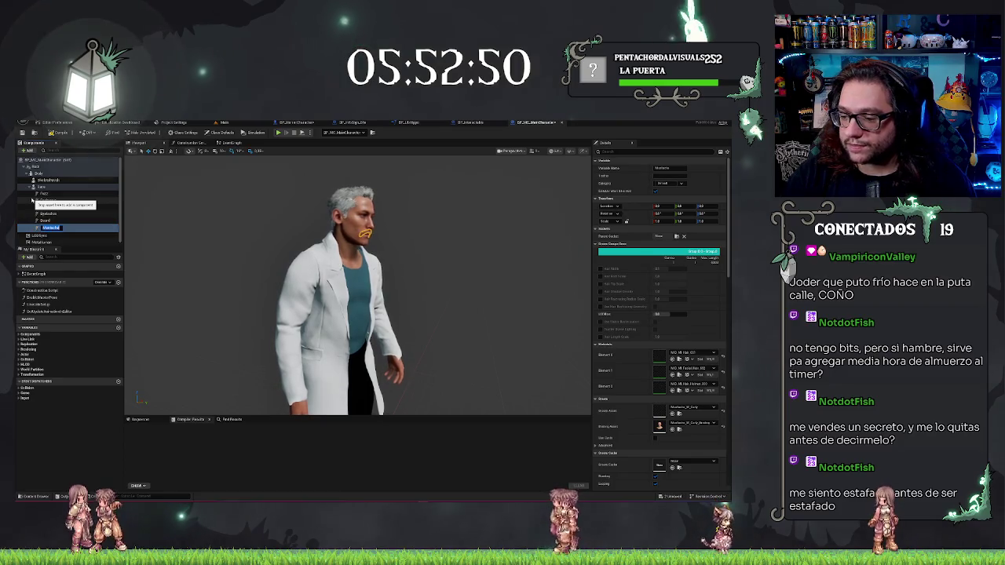
click(470, 123)
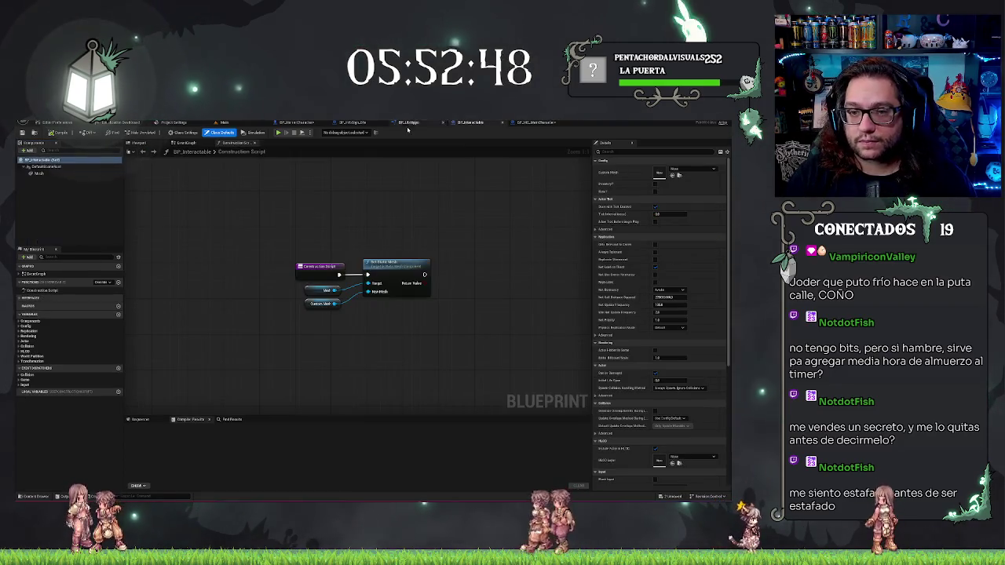
click(297, 123)
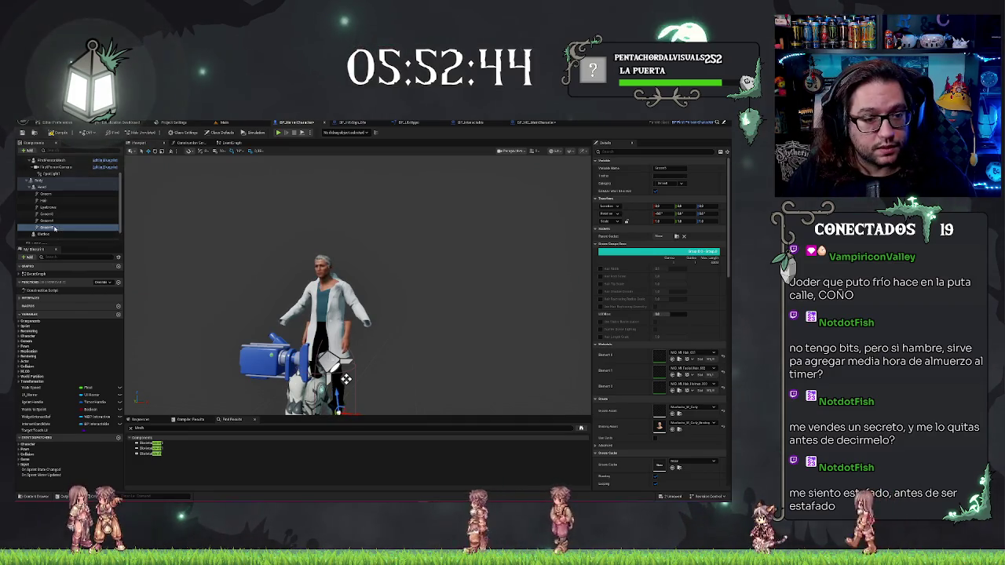
- Frame the doctor's mustache, check Body and Head, then view the main character's Construction Script
key(f)
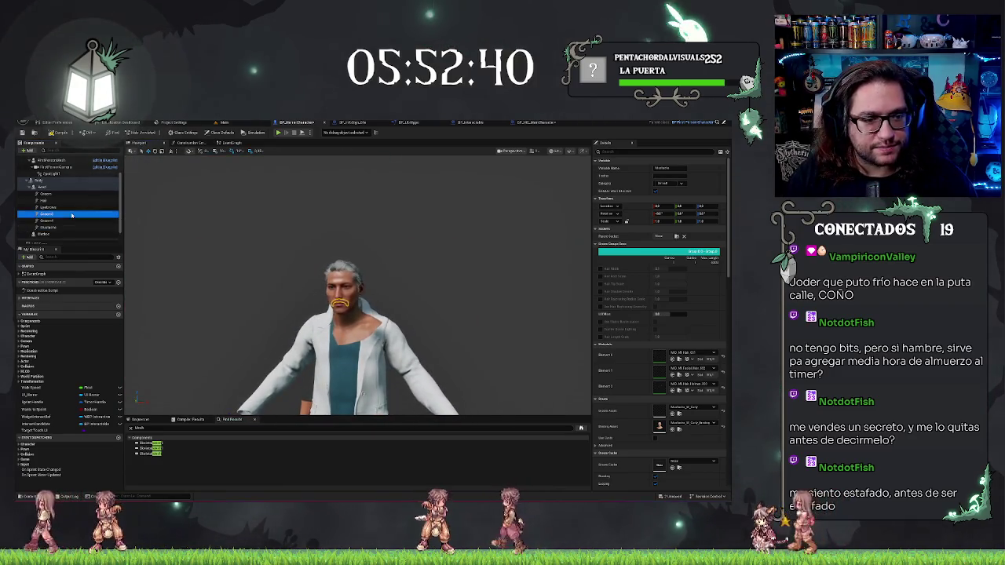
click(45, 182)
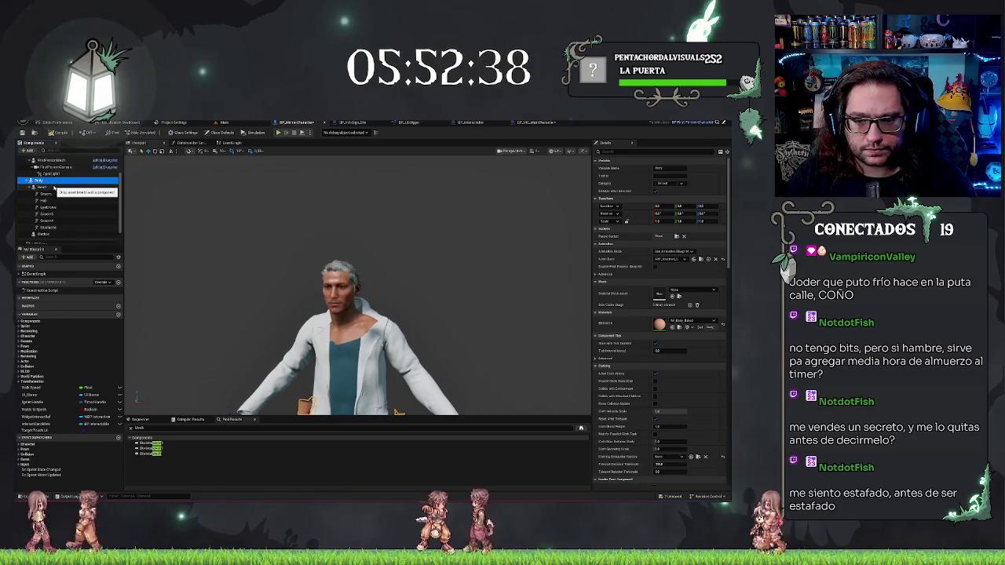
click(43, 187)
click(536, 123)
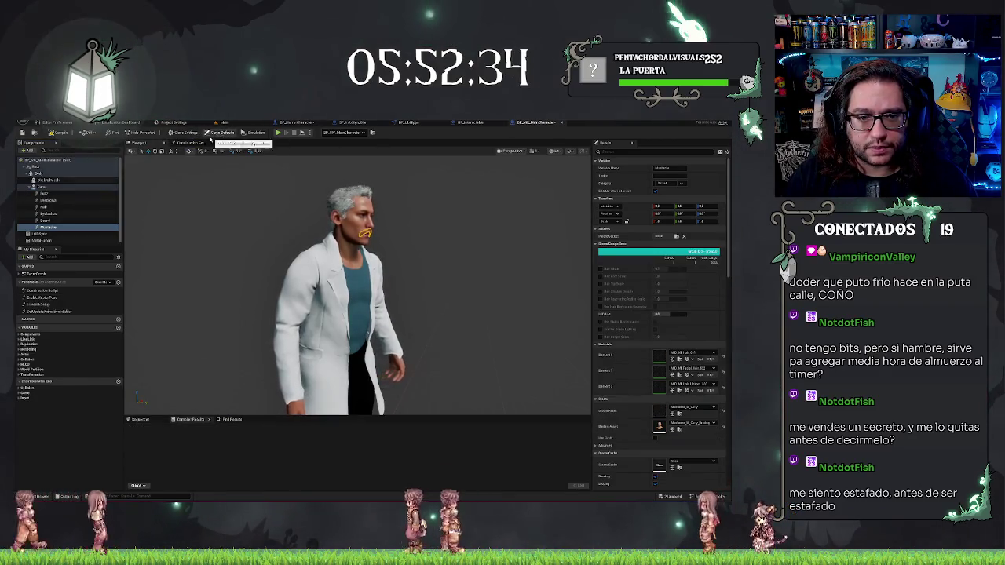
click(188, 142)
- Box-select the Body, Get Children, For Each, Cast and Enable Master Pose node chain
drag(188, 236, 283, 267)
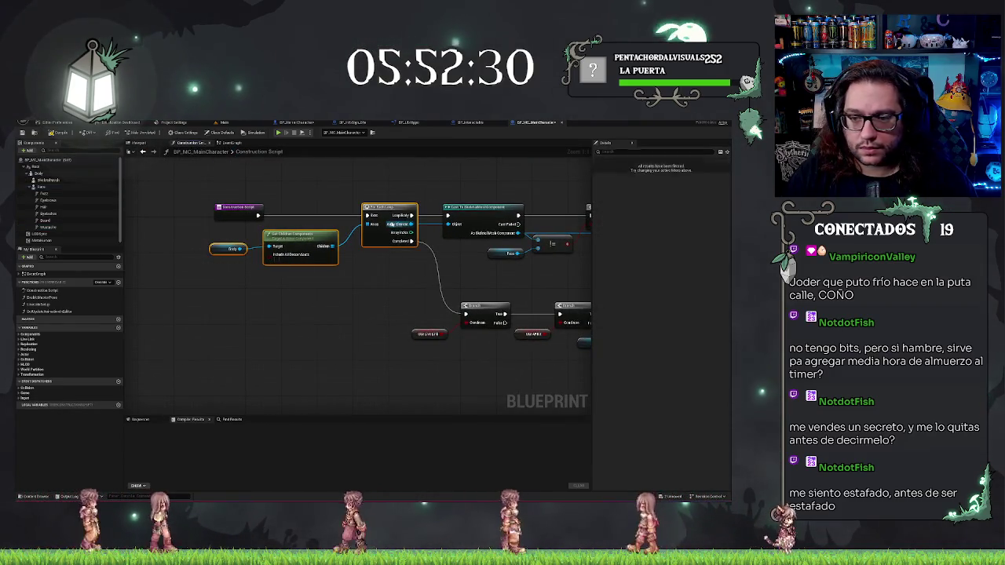
drag(464, 287, 235, 302)
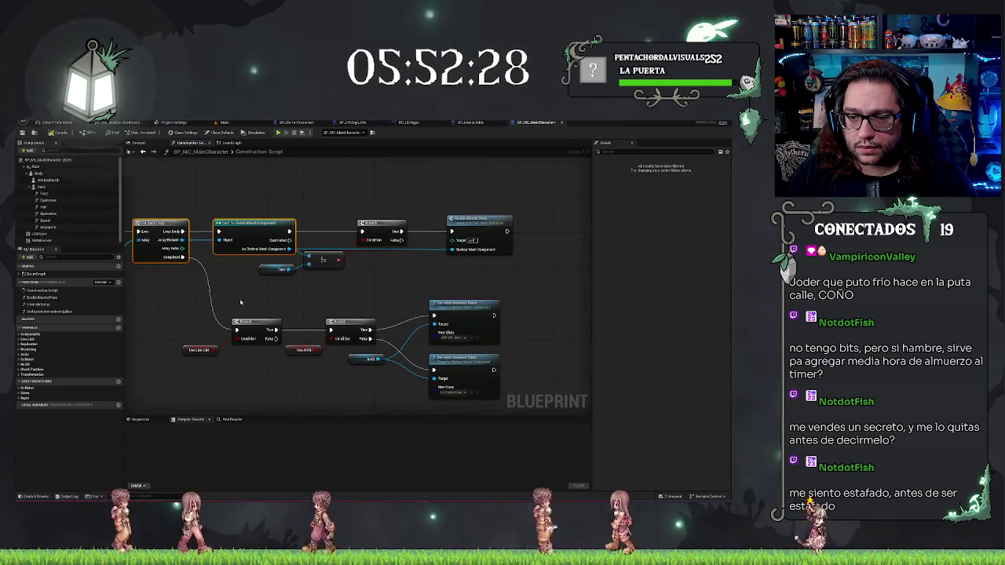
drag(301, 197, 359, 193)
drag(241, 287, 540, 386)
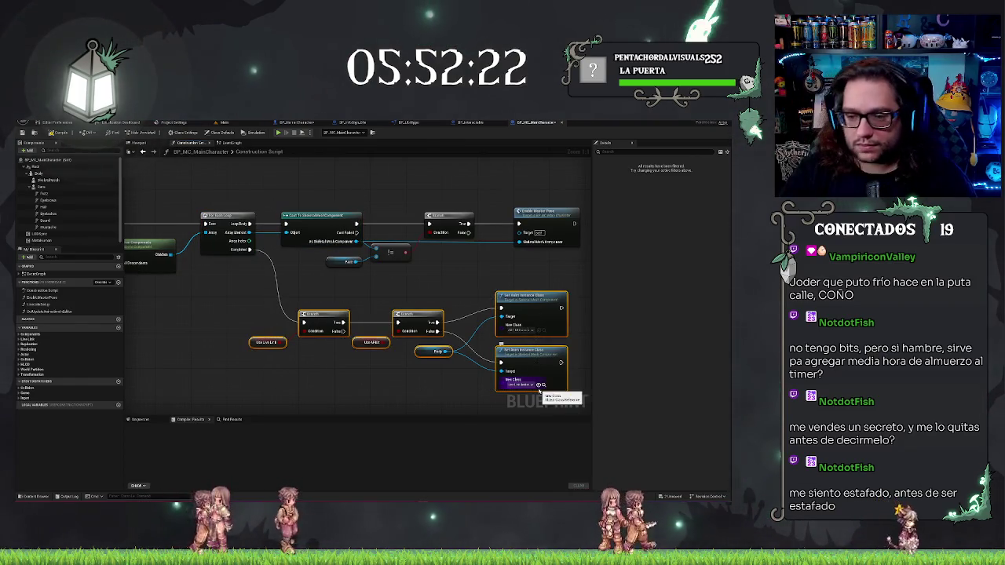
drag(201, 213, 271, 226)
drag(139, 255, 188, 290)
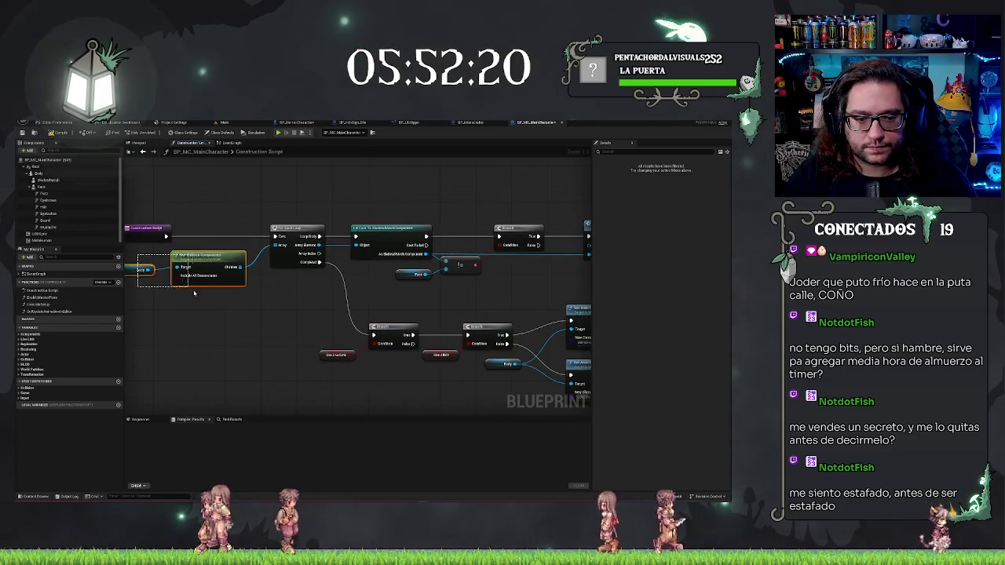
mouse_move(287, 204)
mouse_down()
mouse_move(587, 253)
mouse_move(587, 263)
mouse_move(504, 275)
mouse_up()
drag(141, 181, 382, 191)
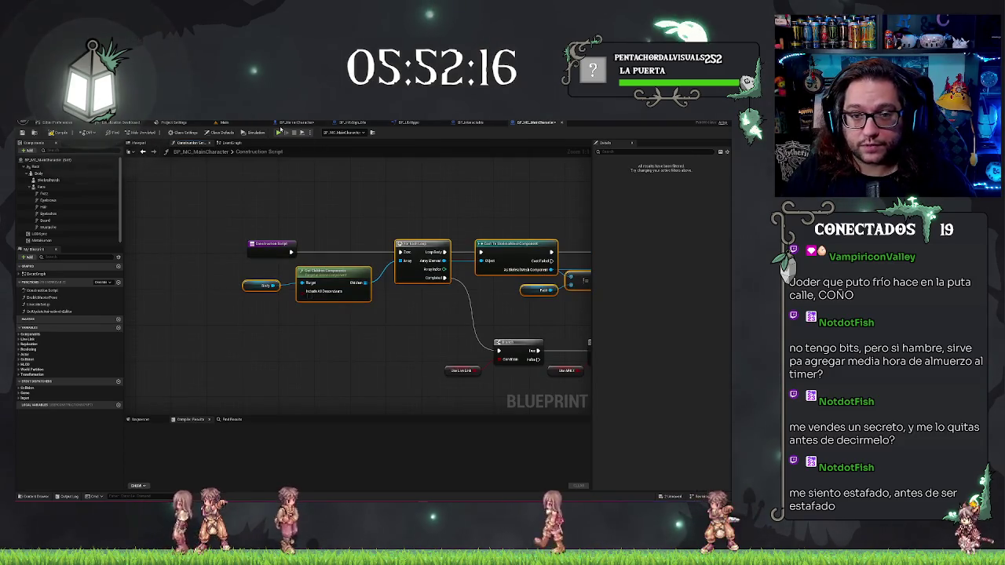
click(295, 122)
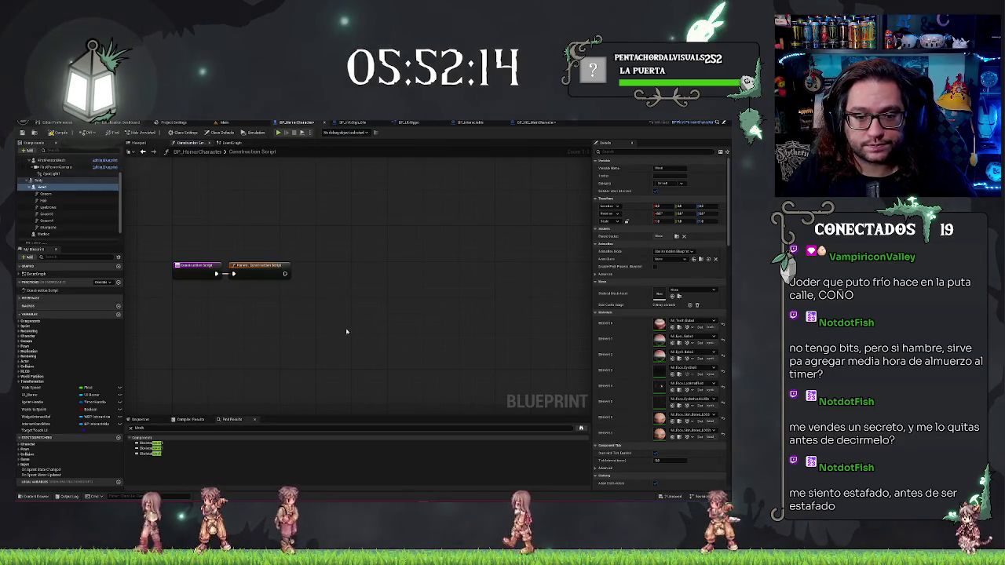
- Paste the master pose node chain and confirm the Fix Self Context prompt
key(ctrl+v)
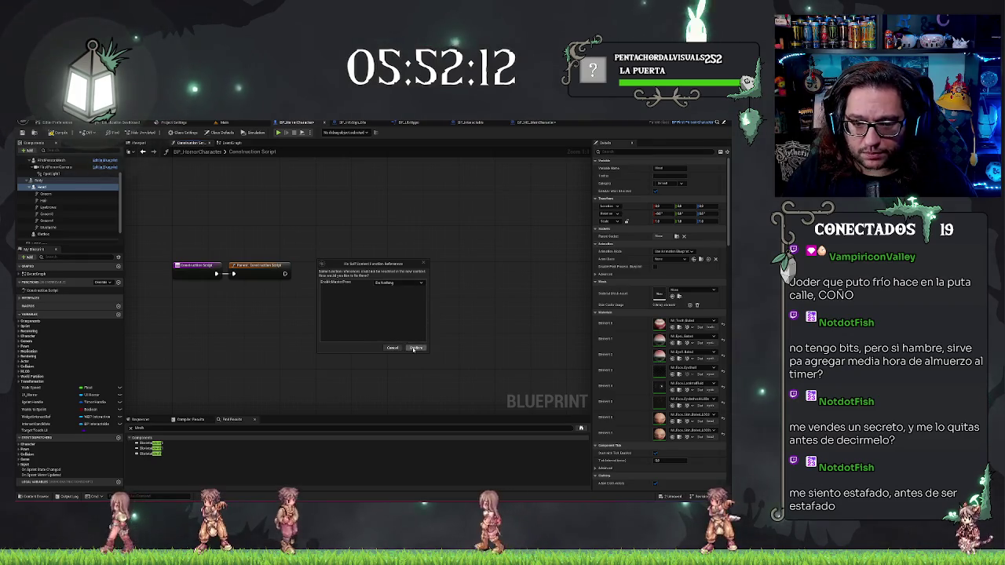
click(415, 348)
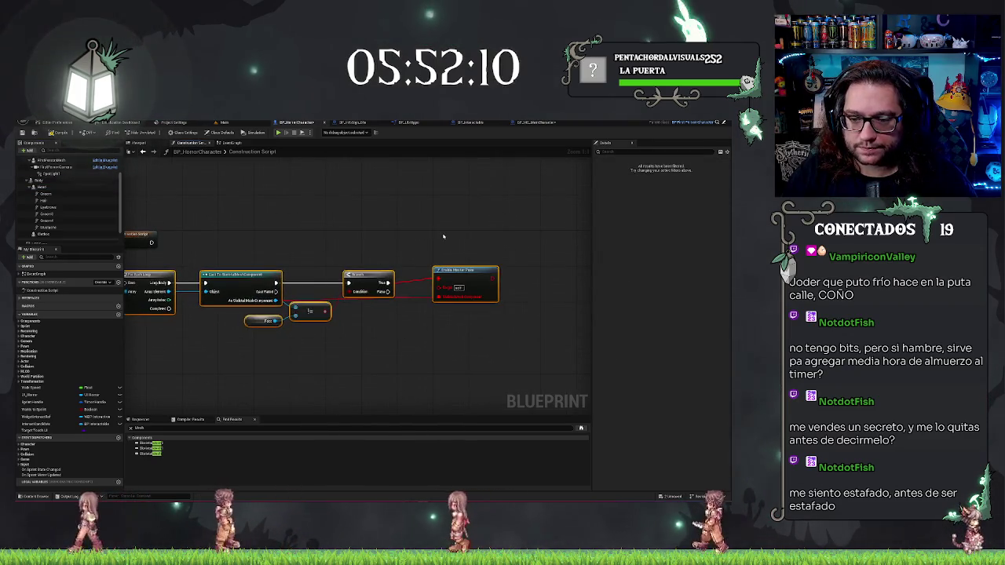
mouse_move(239, 363)
mouse_down()
mouse_move(391, 364)
mouse_move(391, 374)
mouse_move(280, 343)
mouse_move(366, 352)
mouse_up()
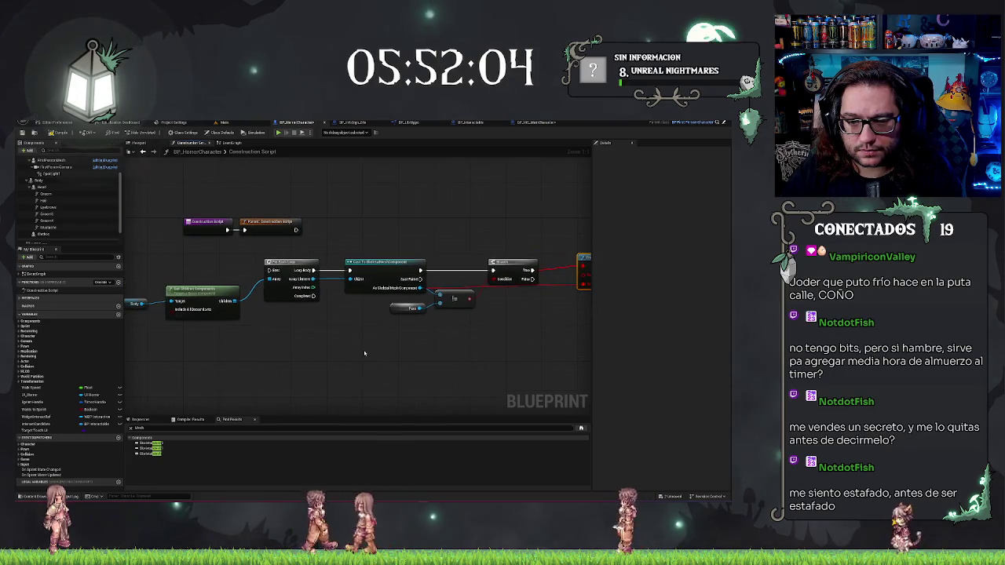
drag(118, 270, 192, 276)
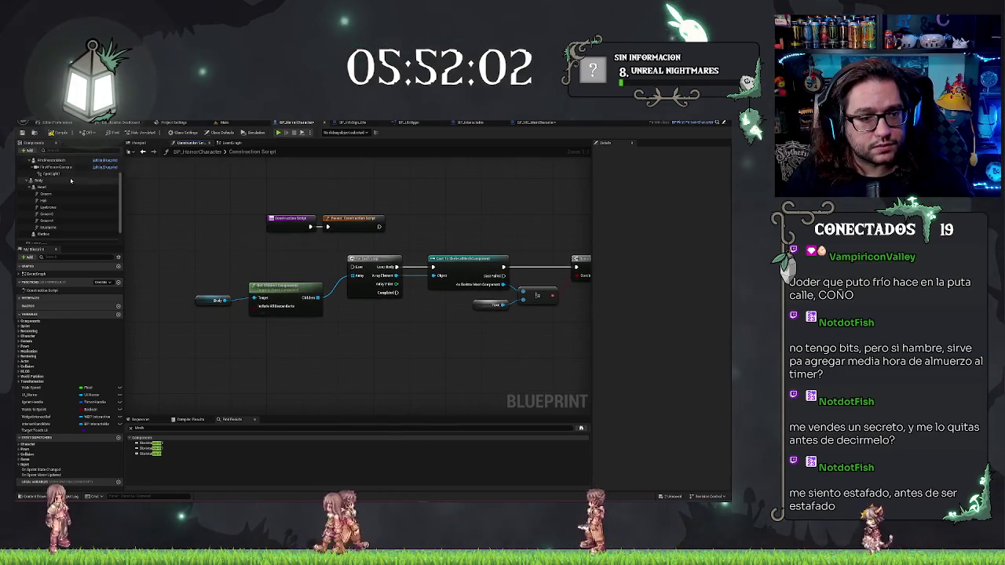
click(550, 123)
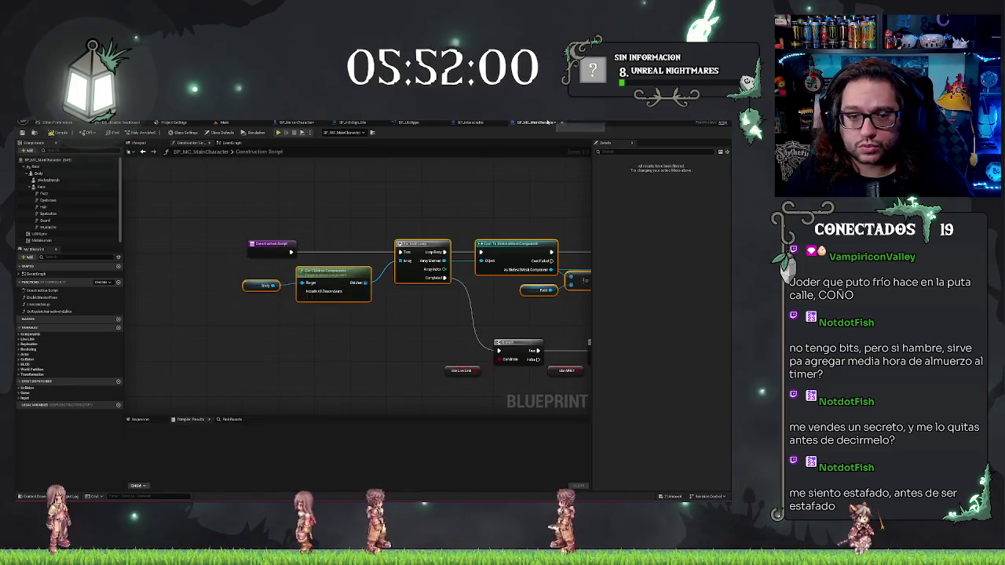
click(224, 123)
click(303, 123)
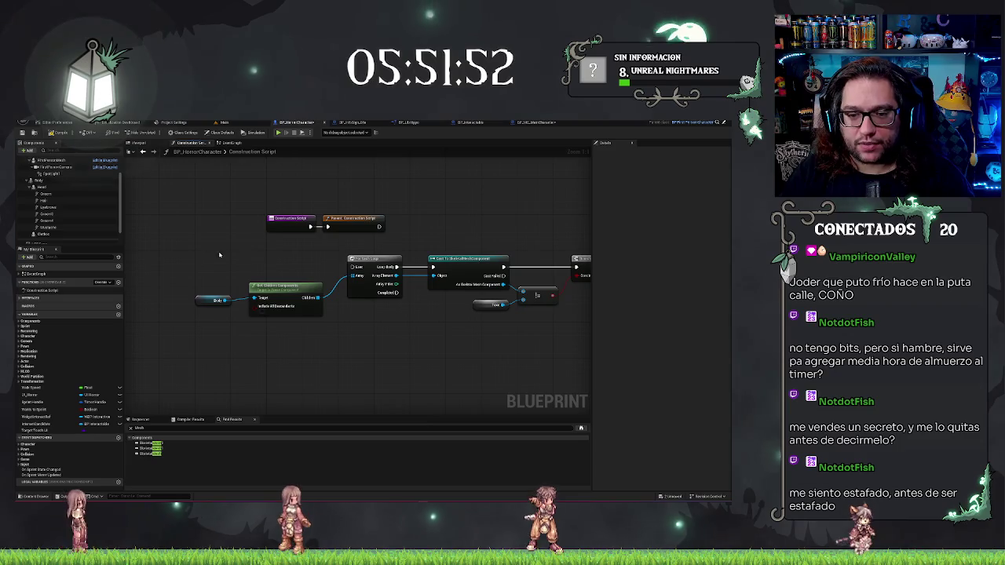
- Wire Parent: Construction Script into the For Each Loop and move the pasted nodes beside it
mouse_move(350, 229)
mouse_down()
mouse_move(250, 220)
mouse_move(321, 220)
mouse_move(321, 258)
mouse_up()
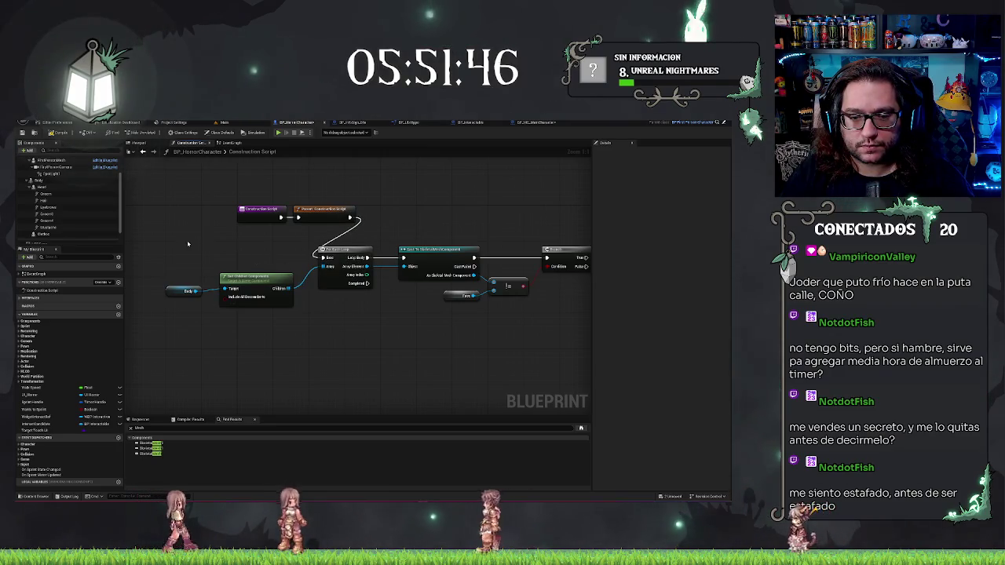
drag(212, 236, 566, 347)
mouse_move(385, 296)
mouse_down()
mouse_move(447, 272)
mouse_move(454, 253)
mouse_move(248, 258)
mouse_up()
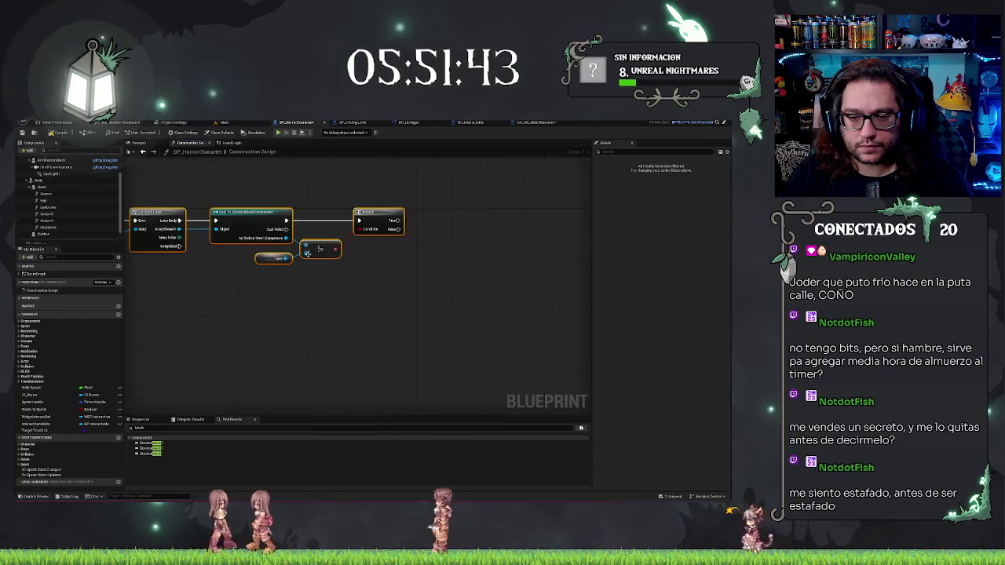
click(43, 187)
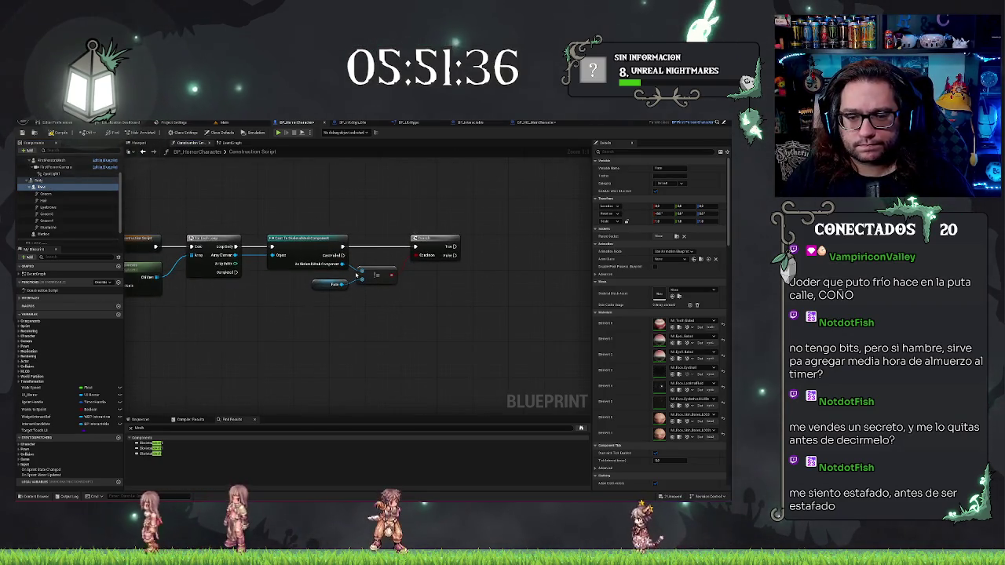
drag(344, 264, 502, 268)
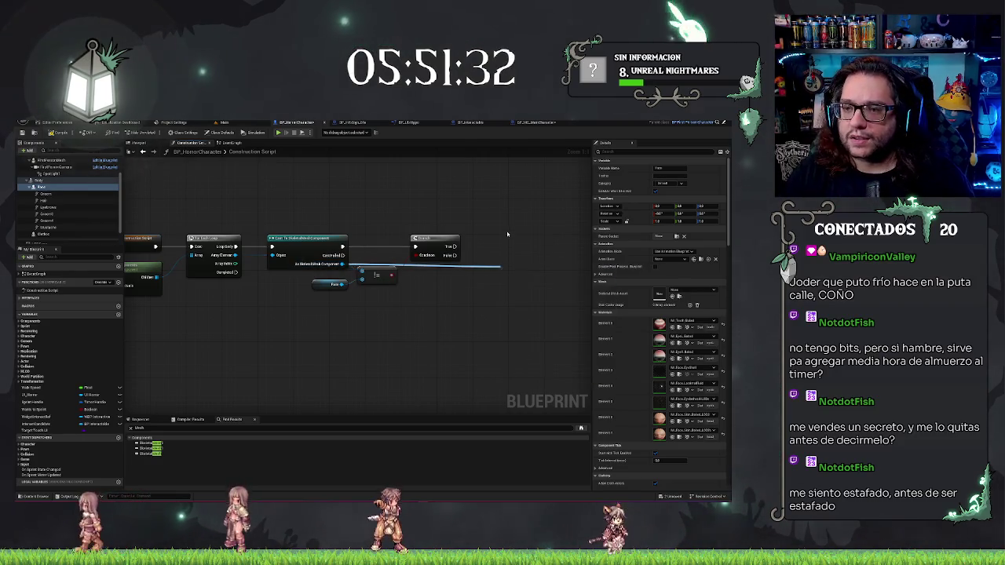
click(536, 122)
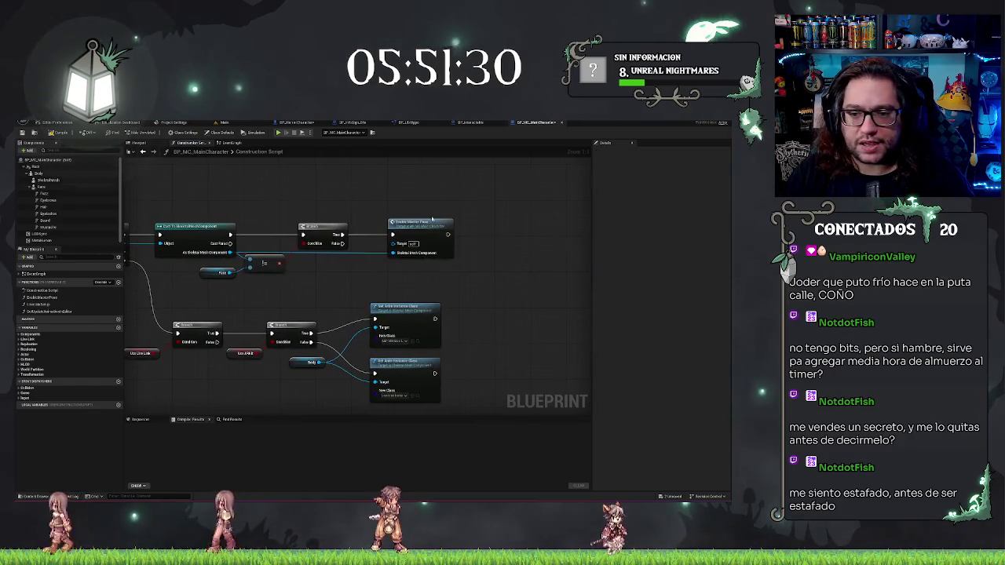
- Add an EnableMasterPose function to BP_HorrorCharacter, modelled on the main character's
double_click(424, 224)
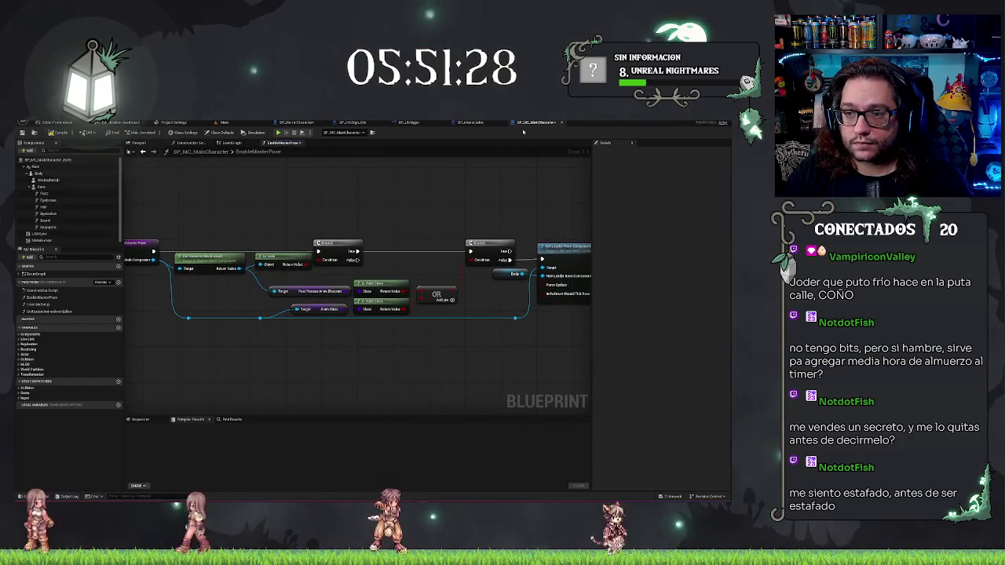
right_click(46, 300)
click(103, 350)
mouse_move(578, 332)
mouse_down()
mouse_move(321, 304)
mouse_move(527, 332)
mouse_up()
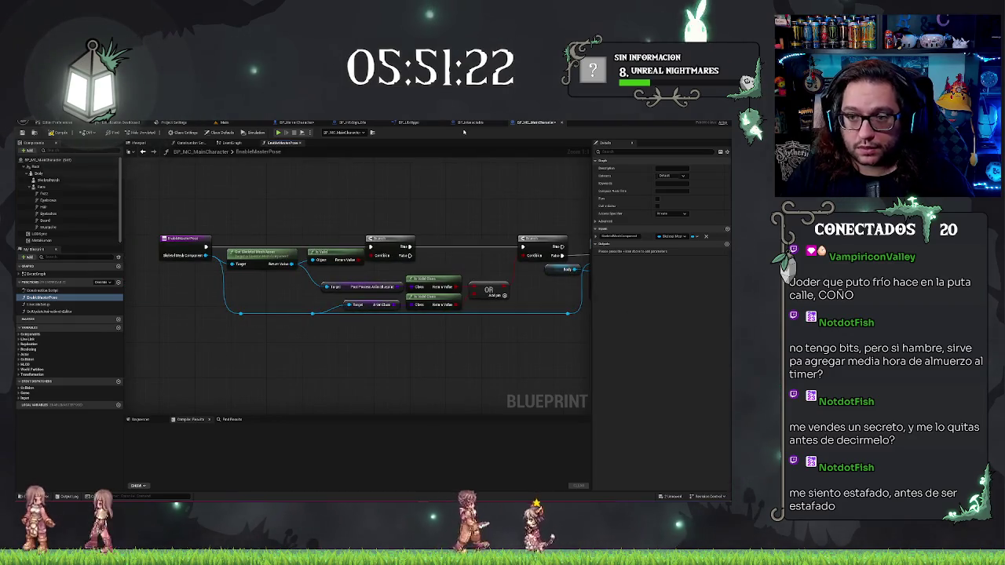
click(307, 123)
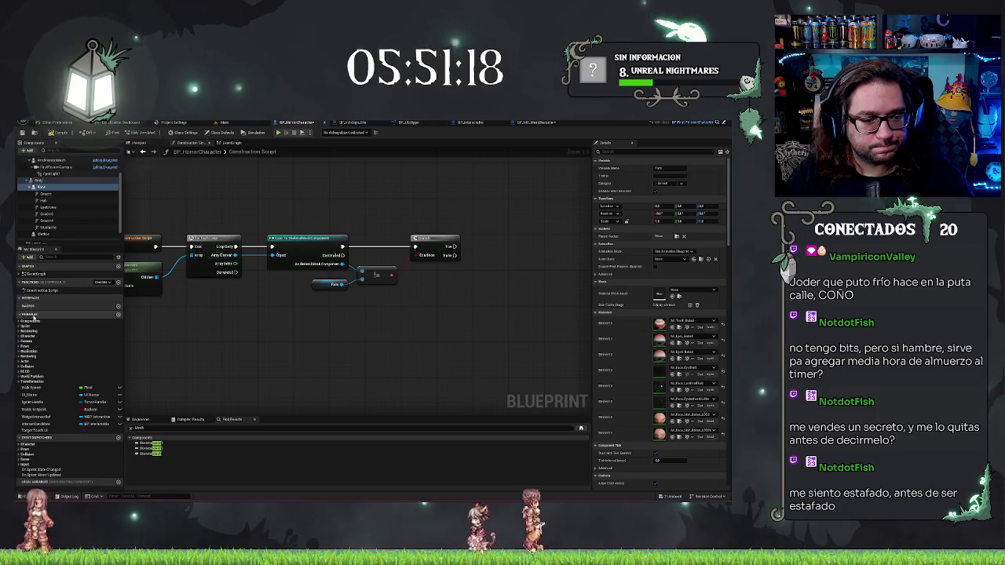
right_click(33, 283)
click(57, 333)
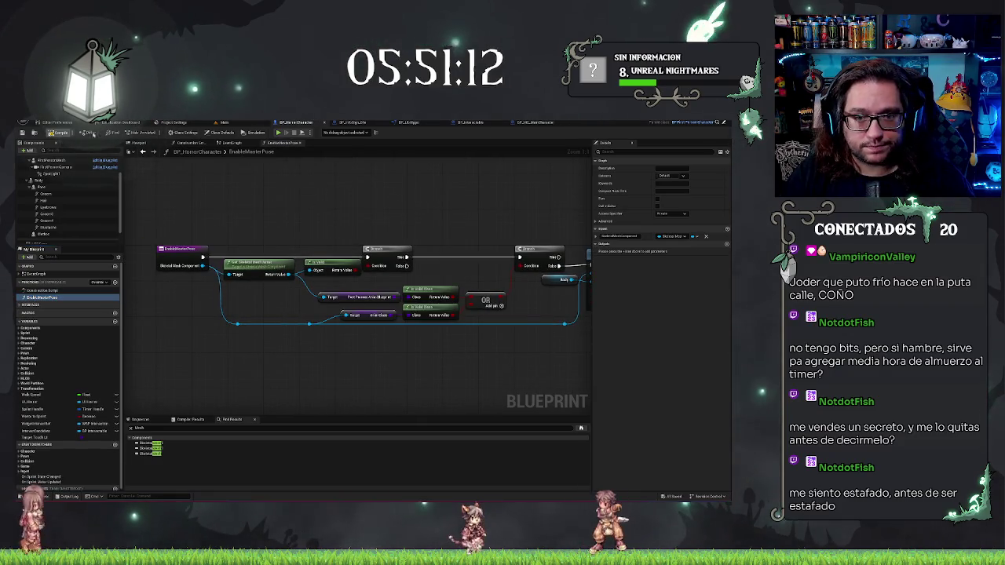
- Compare the main character's Set Leader Pose function and event graph, then reopen the horror Construction Script
click(147, 143)
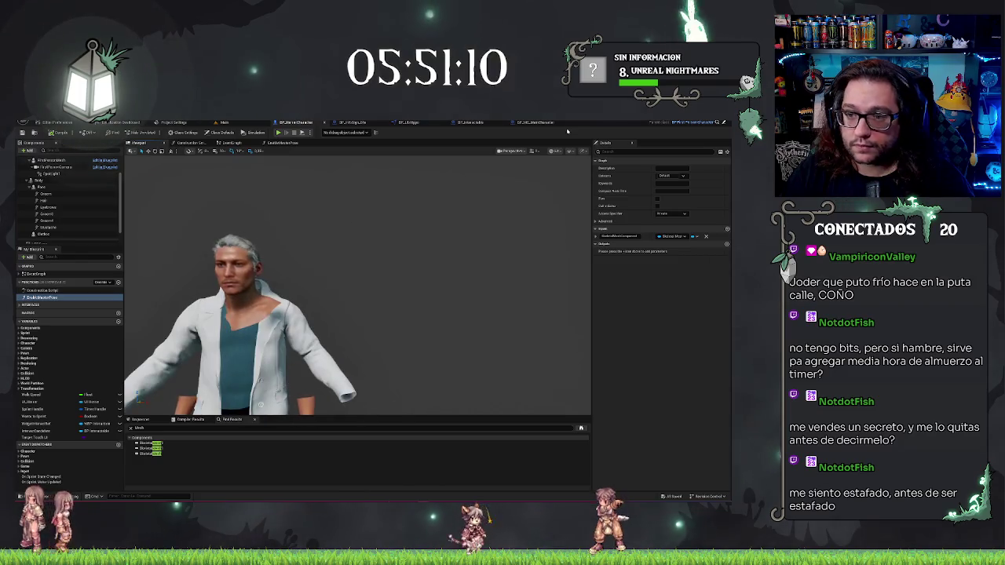
click(534, 123)
mouse_move(422, 181)
mouse_down()
mouse_move(317, 176)
mouse_move(397, 188)
mouse_up()
click(232, 143)
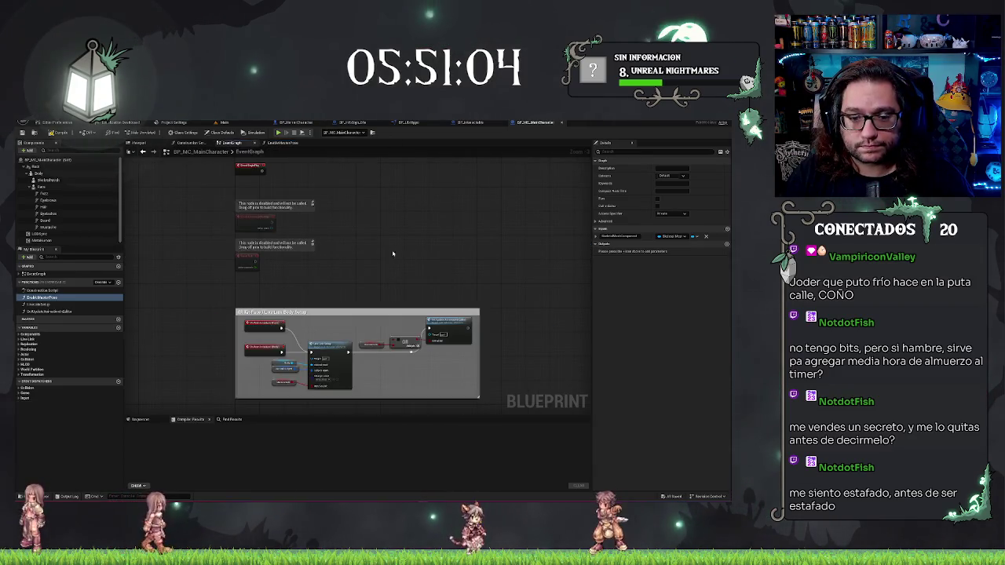
click(303, 123)
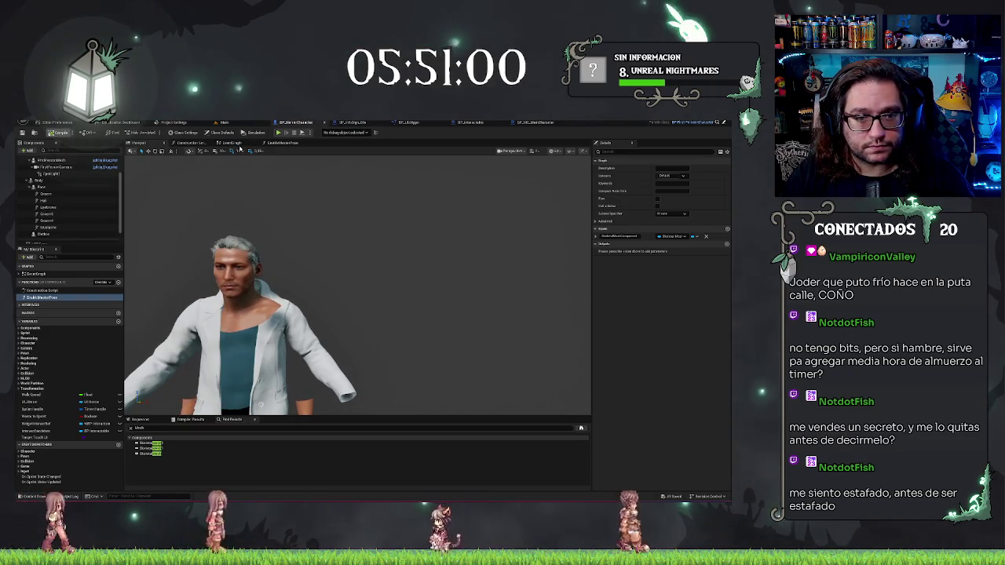
click(191, 143)
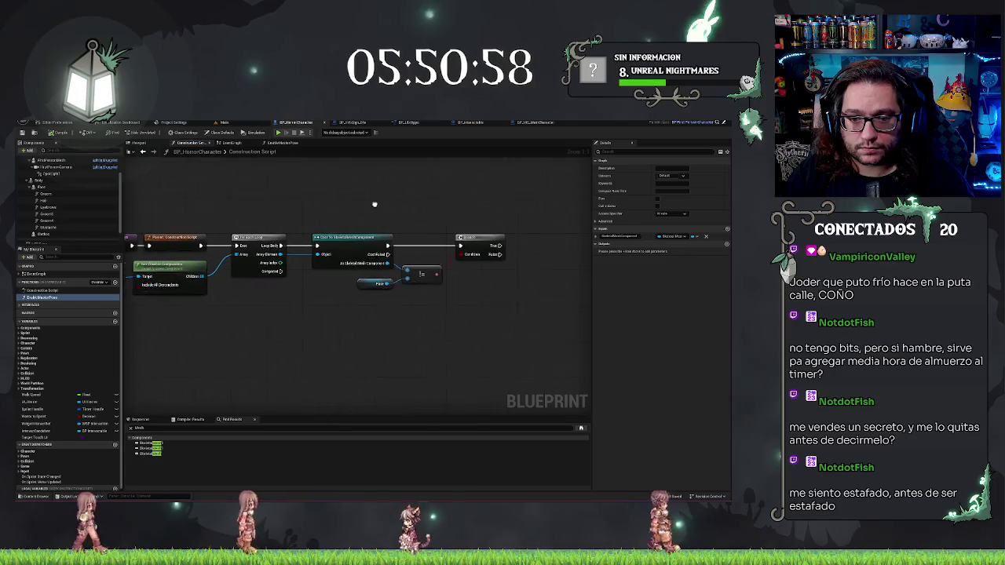
- Add an Enable Master Pose node from As Skeletal Mesh Component, aligned after the Branch
drag(376, 260, 523, 267)
text(master pose)
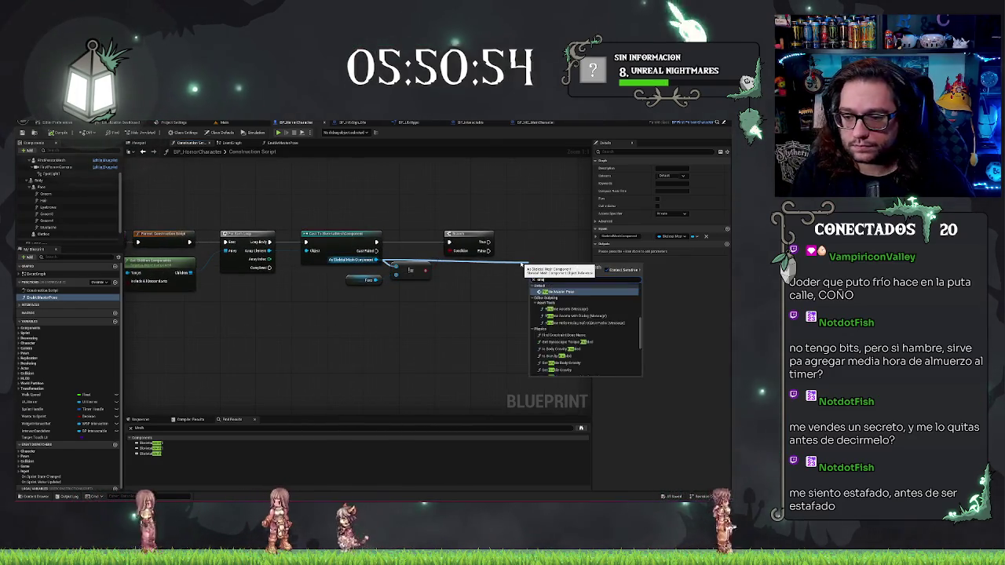
key(Return)
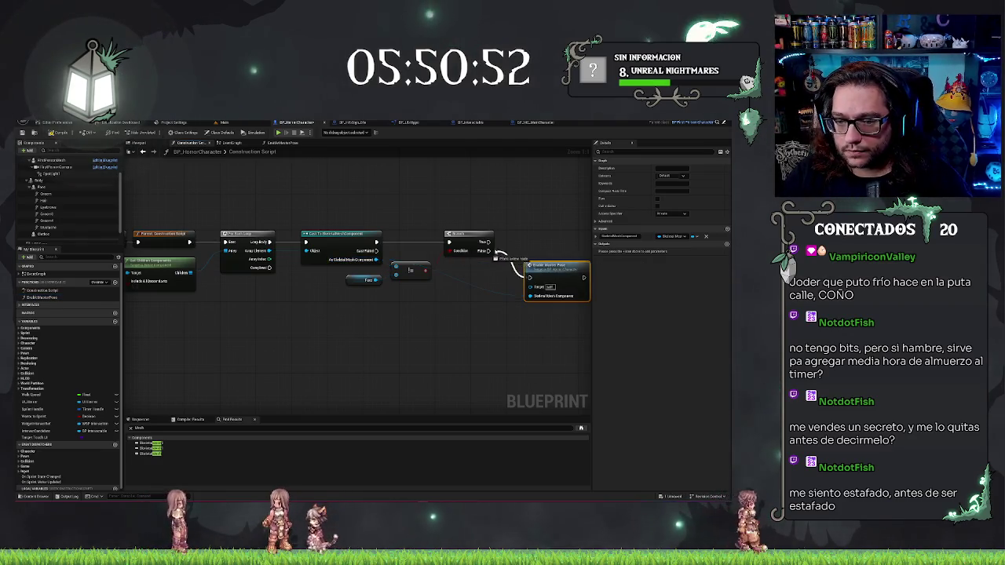
drag(533, 264, 530, 238)
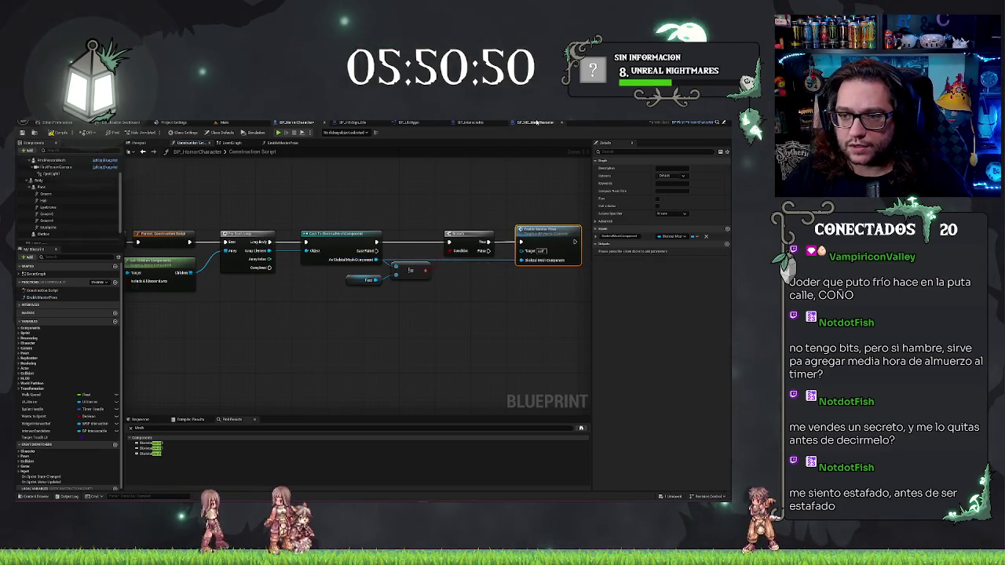
click(537, 123)
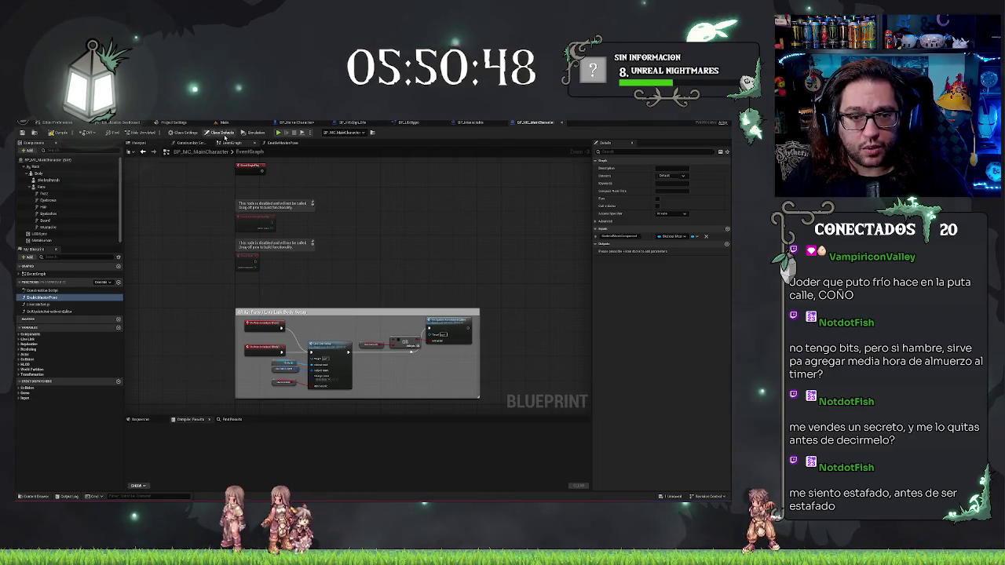
click(195, 143)
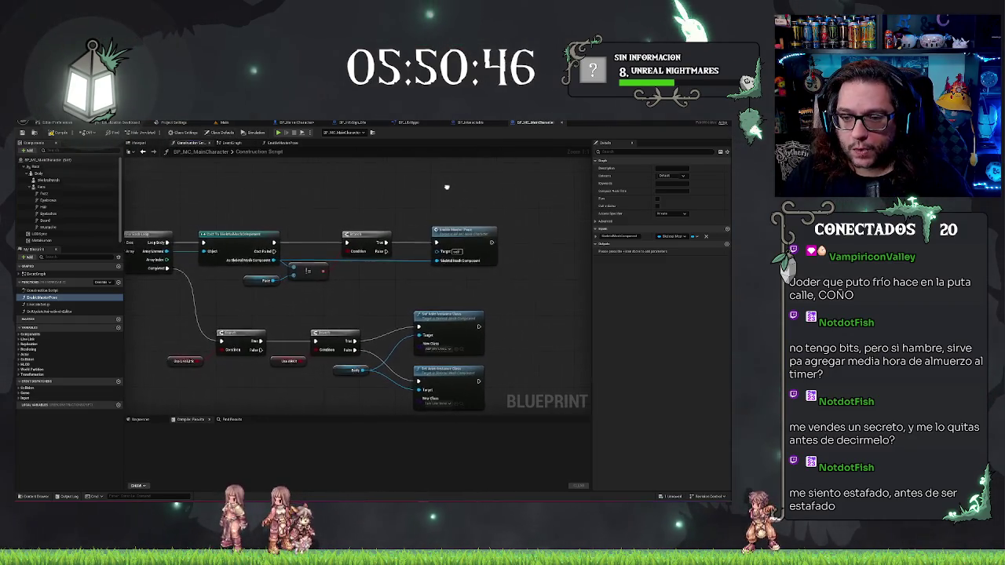
click(290, 122)
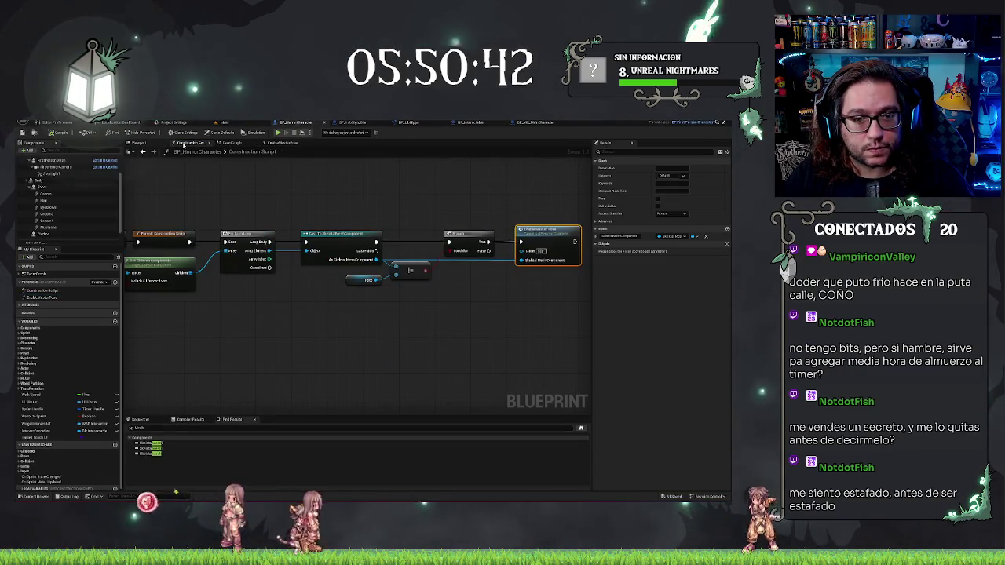
click(151, 144)
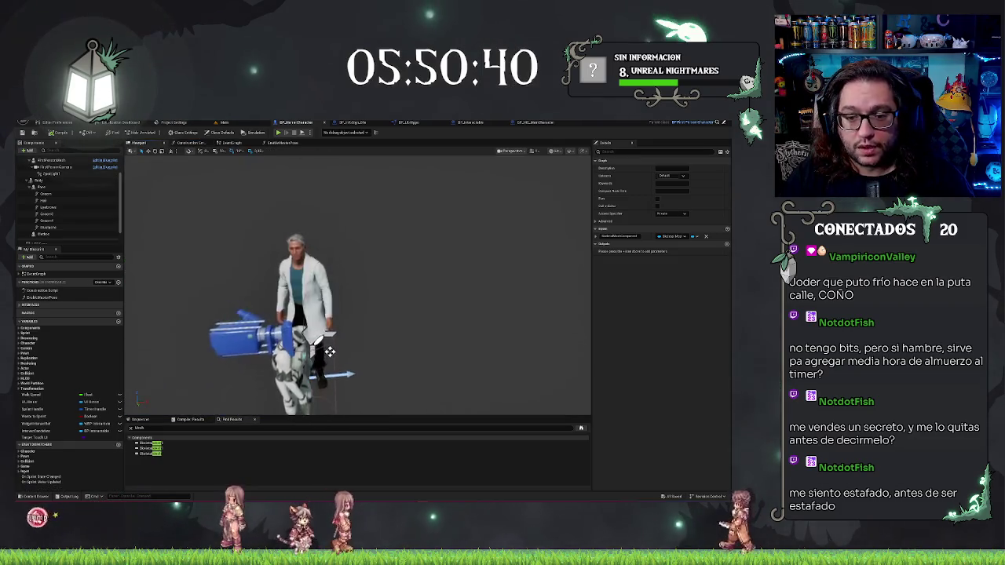
- Inspect the Body and FirstPersonMesh components in the hierarchy
click(38, 181)
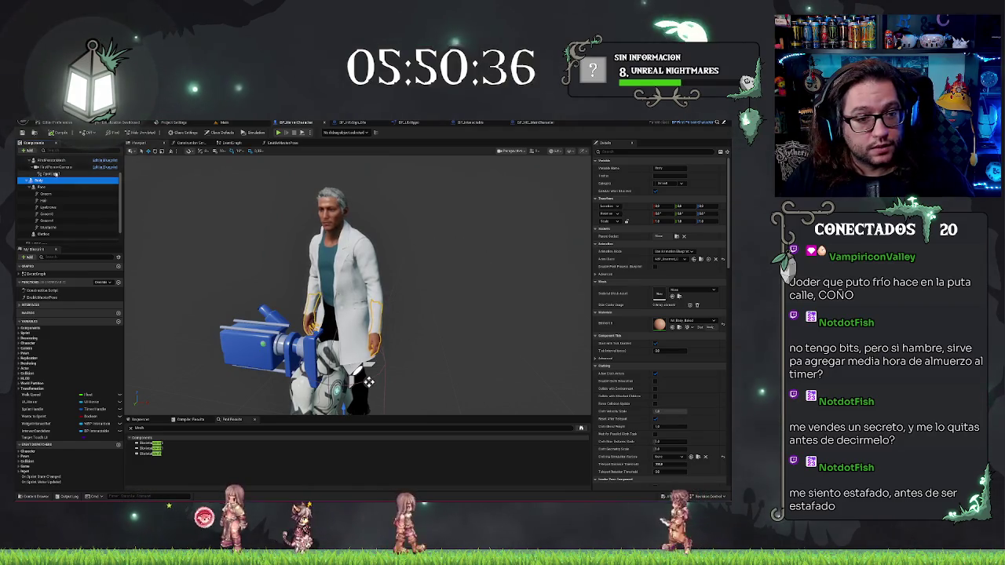
scroll(47, 193, up, 2)
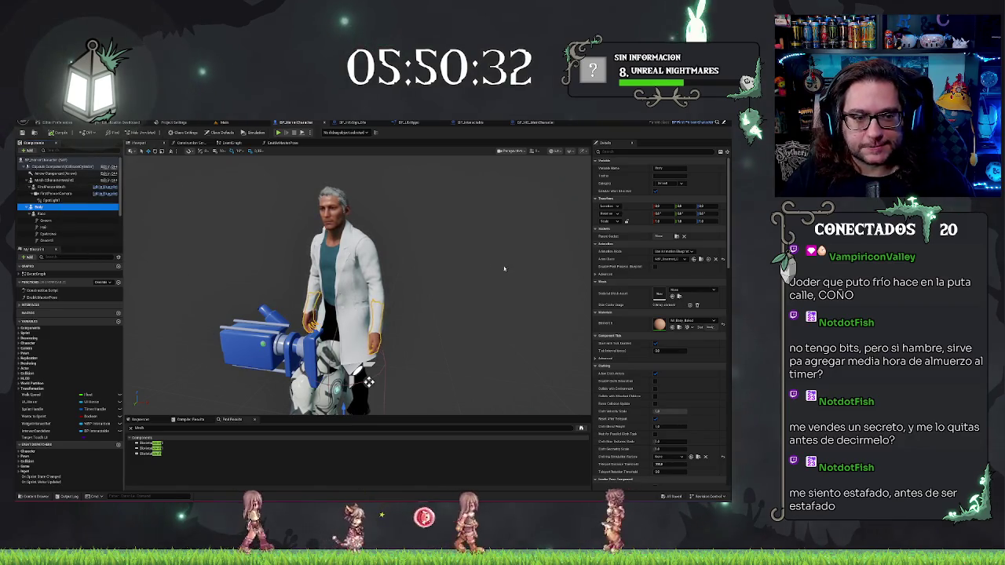
scroll(353, 365, down, 3)
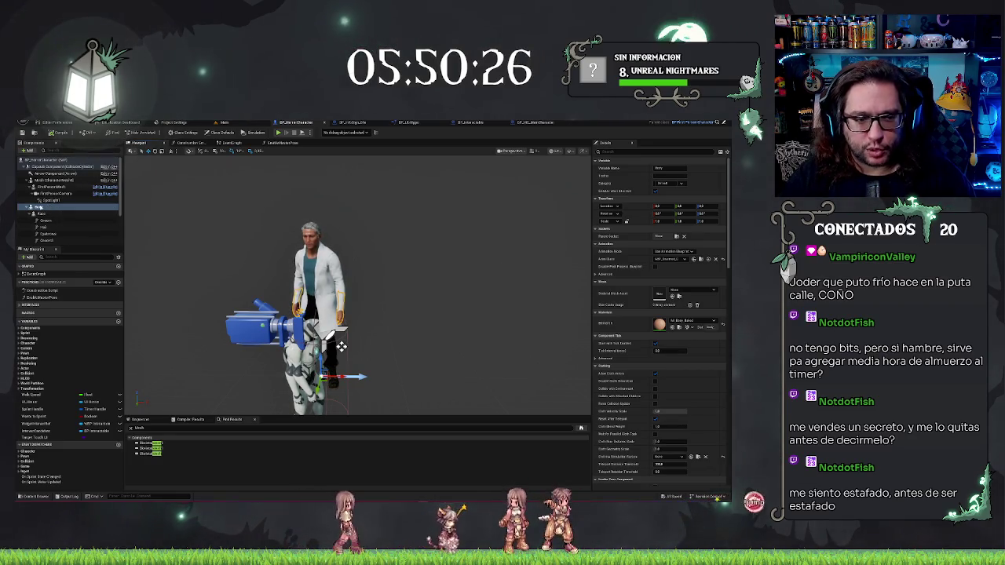
click(49, 187)
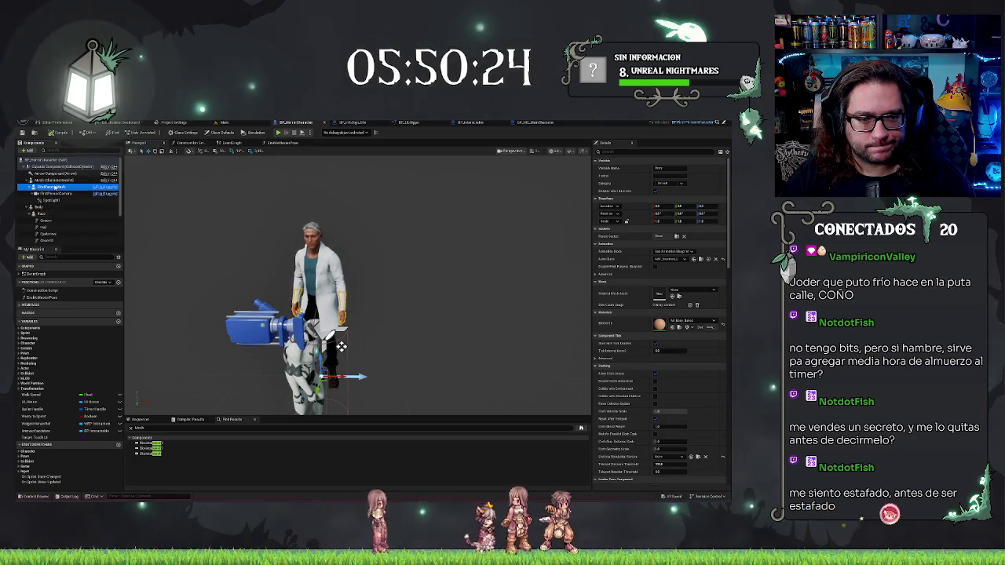
click(38, 206)
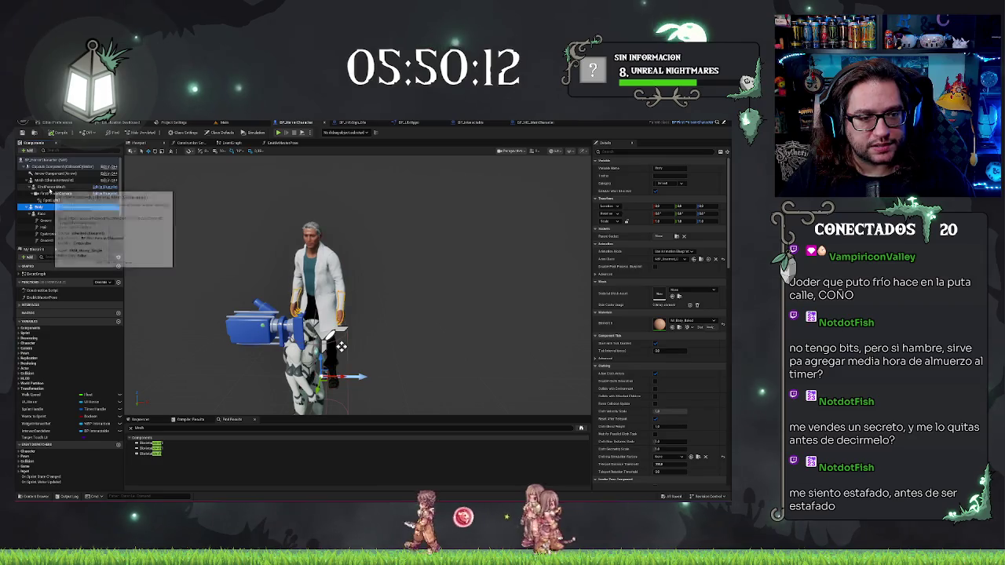
- Drag Face and Clothes onto FirstPersonMesh, collapse Face, and select Body
drag(39, 214, 51, 189)
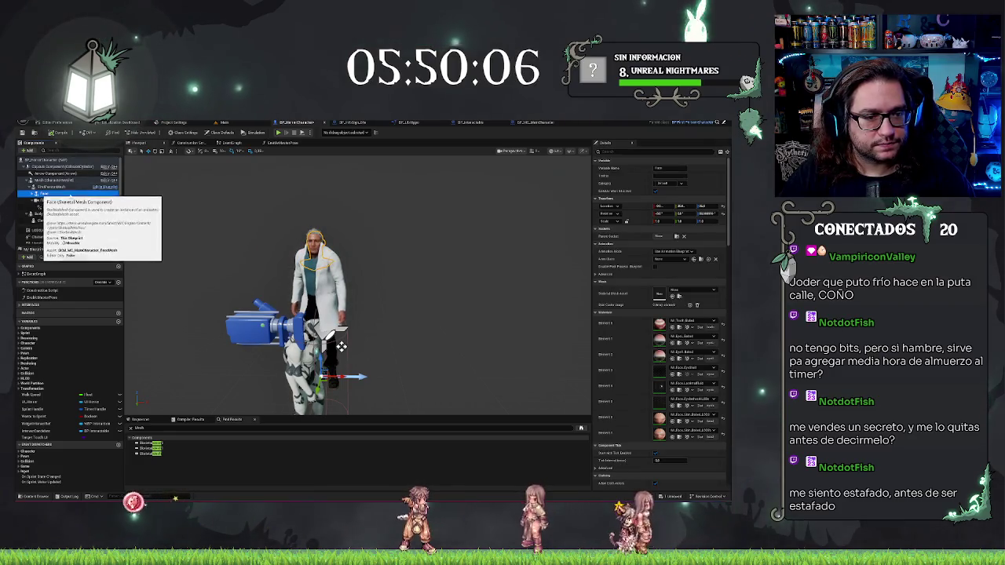
scroll(43, 205, down, 1)
drag(43, 216, 50, 185)
click(32, 196)
click(46, 216)
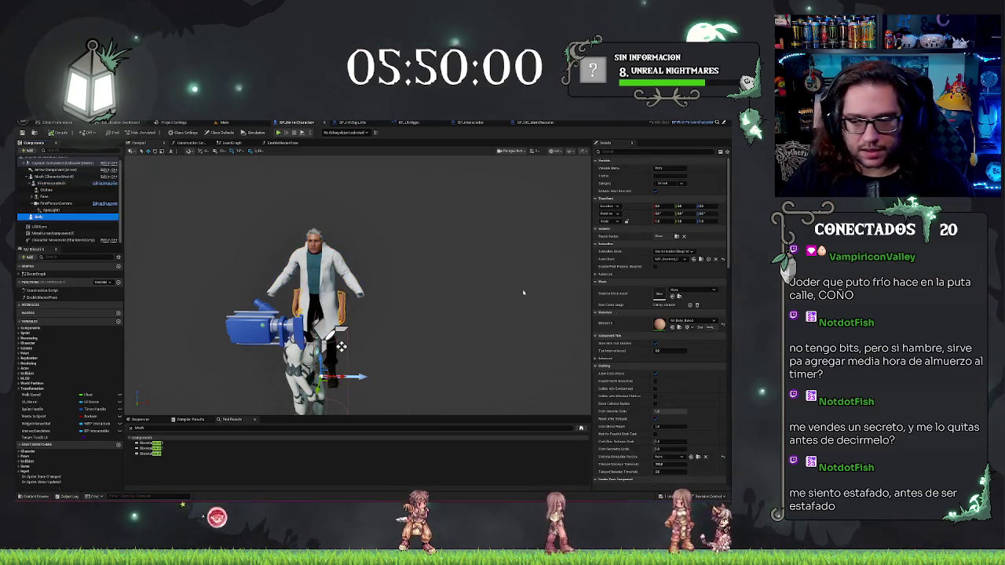
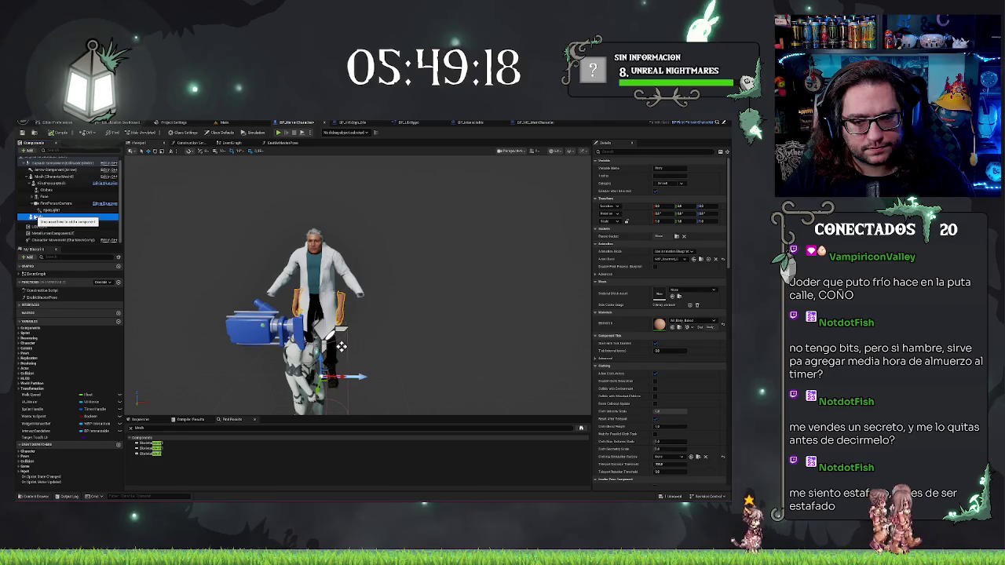
- Check which skeletal mesh the Body component uses in BP_MC_MainCharacter
scroll(624, 328, down, 2)
scroll(624, 328, down, 5)
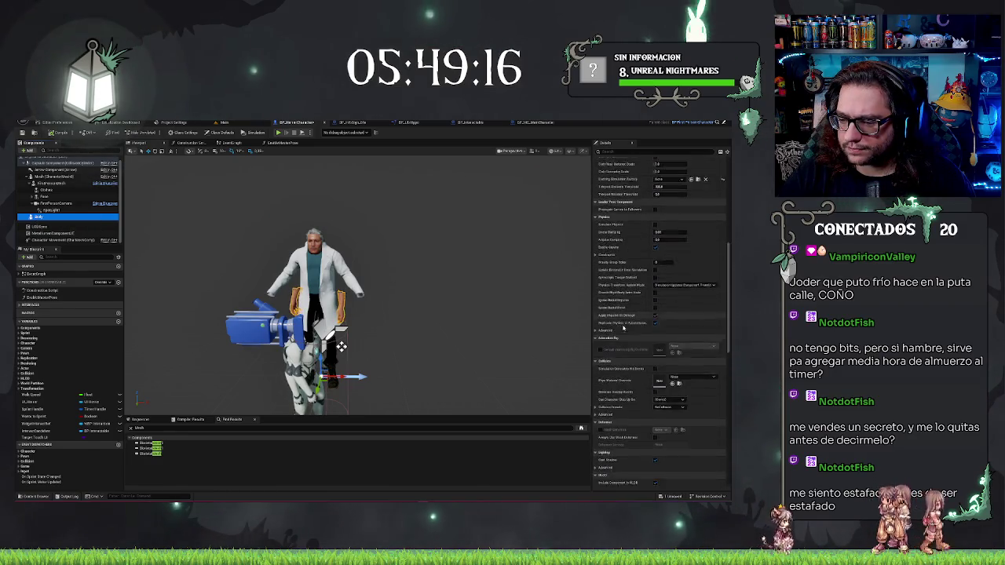
scroll(619, 322, up, 7)
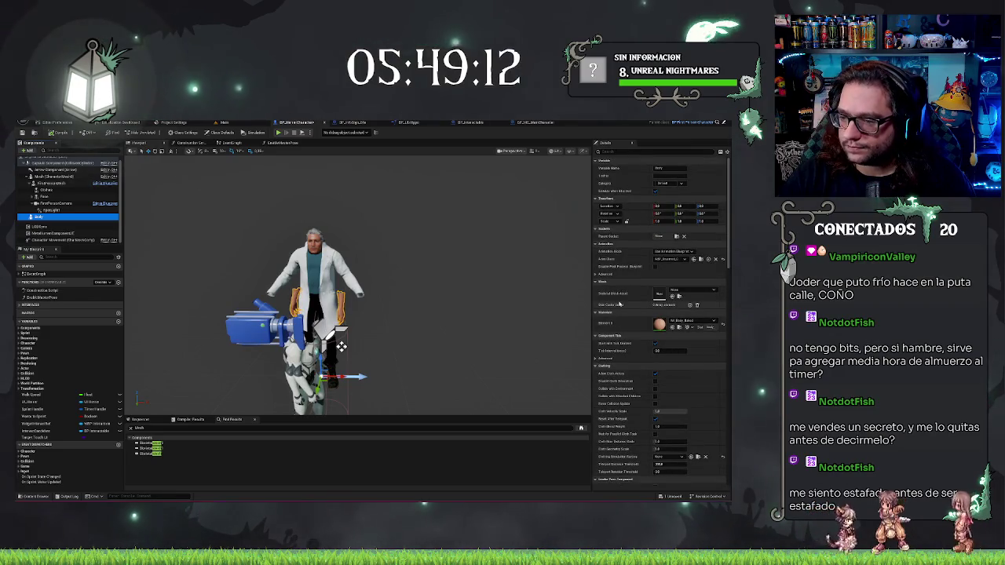
click(687, 294)
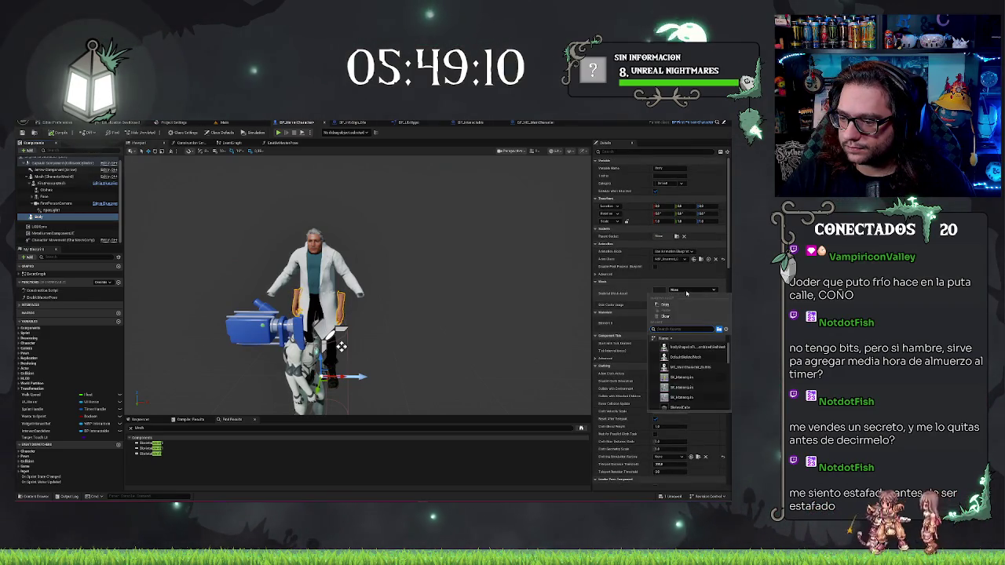
click(686, 293)
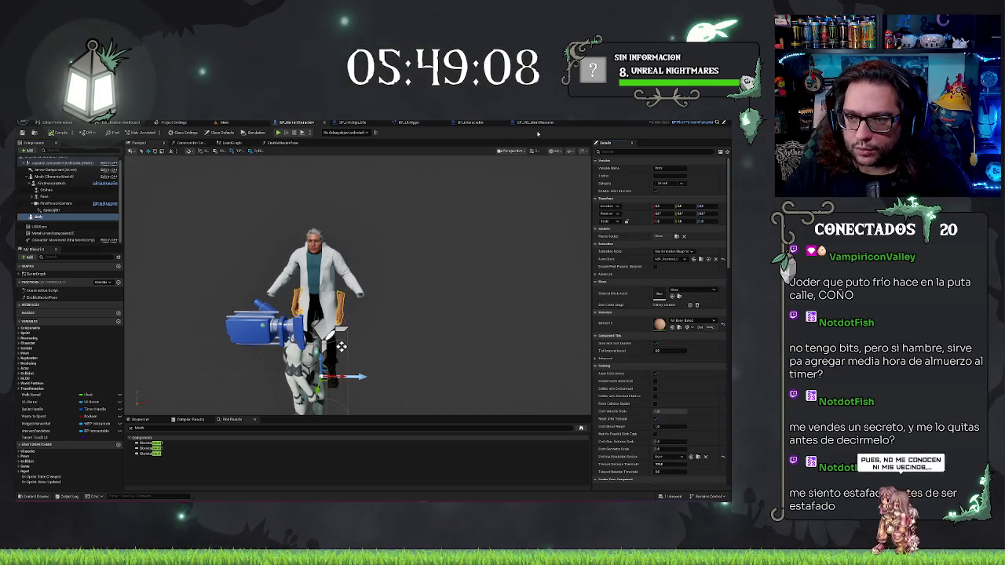
click(540, 123)
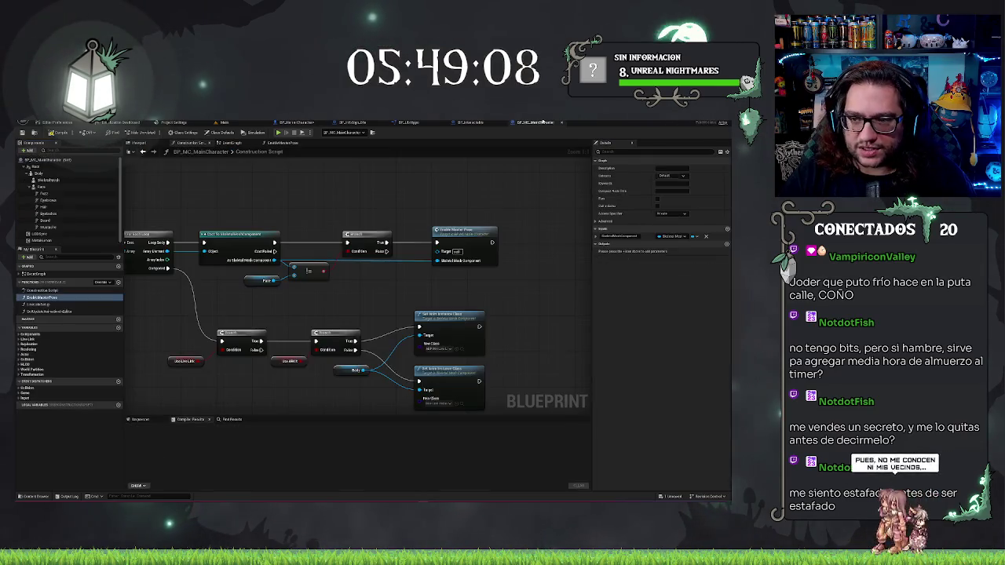
click(37, 173)
click(640, 293)
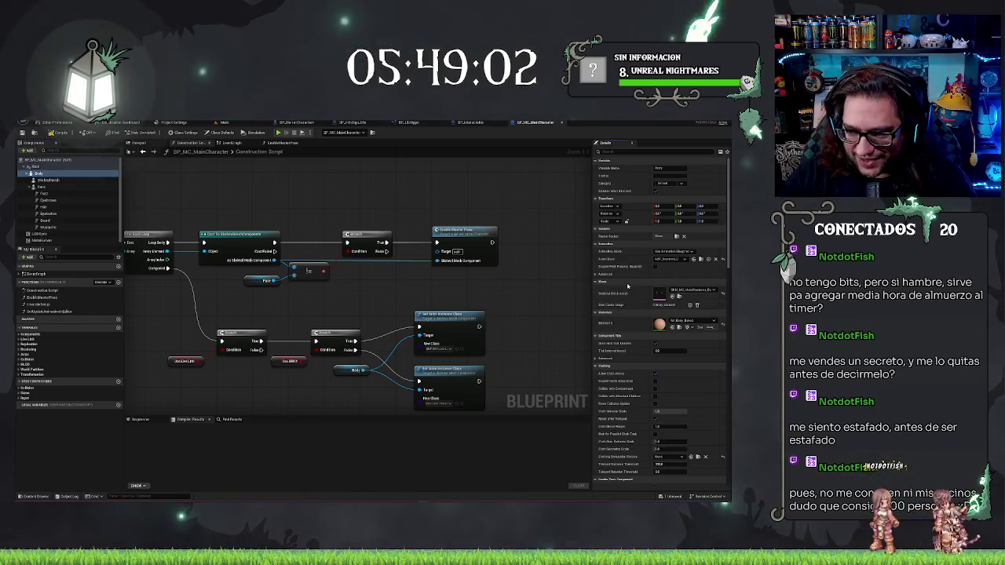
- Swap the horror character's Mesh (CharacterMesh0) to a different skeletal mesh
click(297, 122)
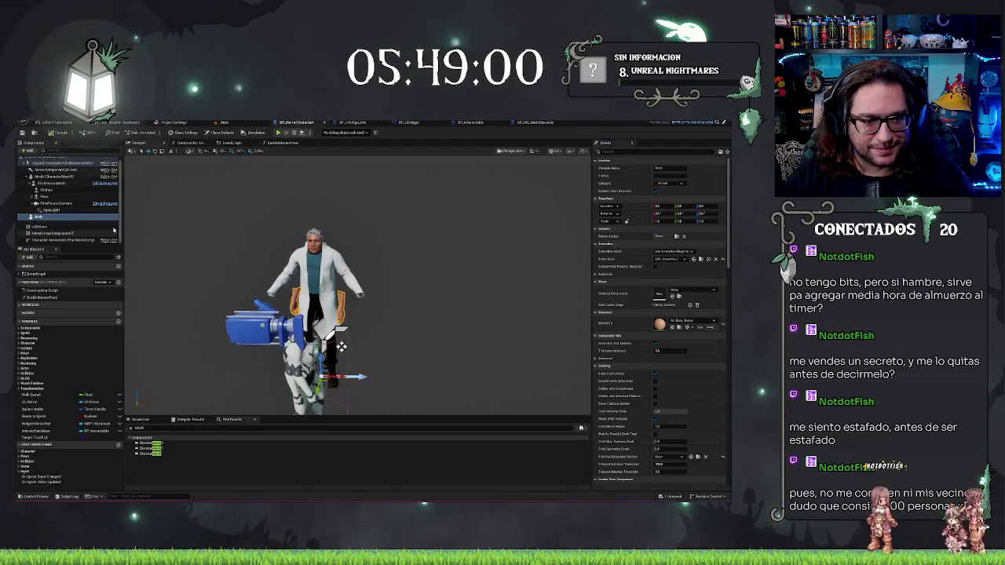
click(342, 346)
click(39, 177)
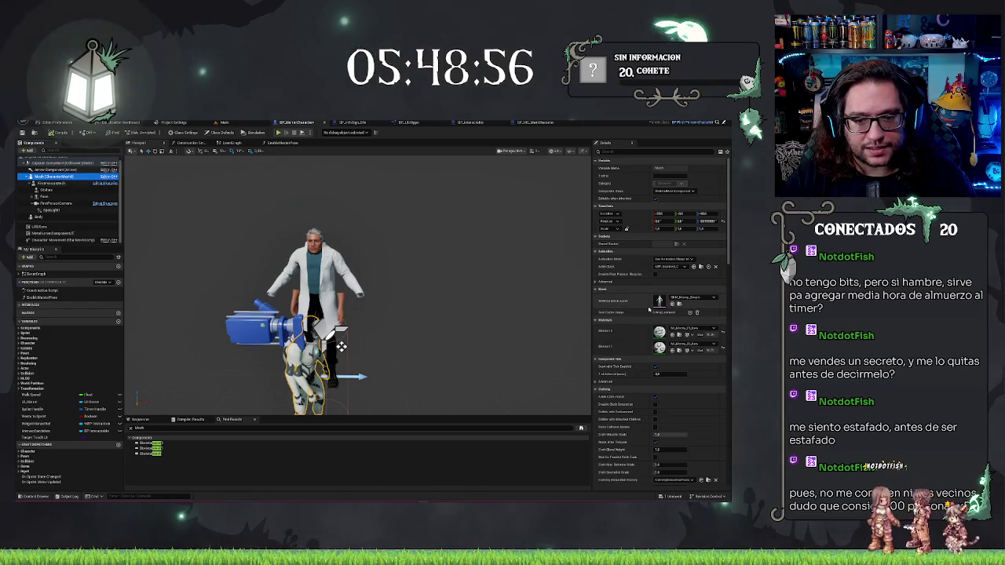
key(ctrl+z)
drag(495, 305, 496, 305)
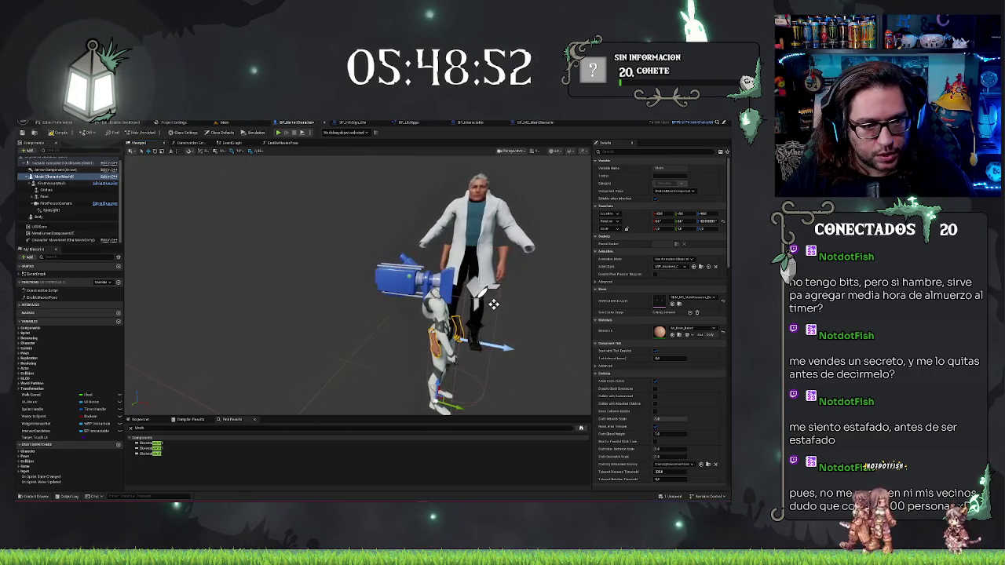
- Inspect the Body component and open the blueprint's Construction Script graph
click(40, 217)
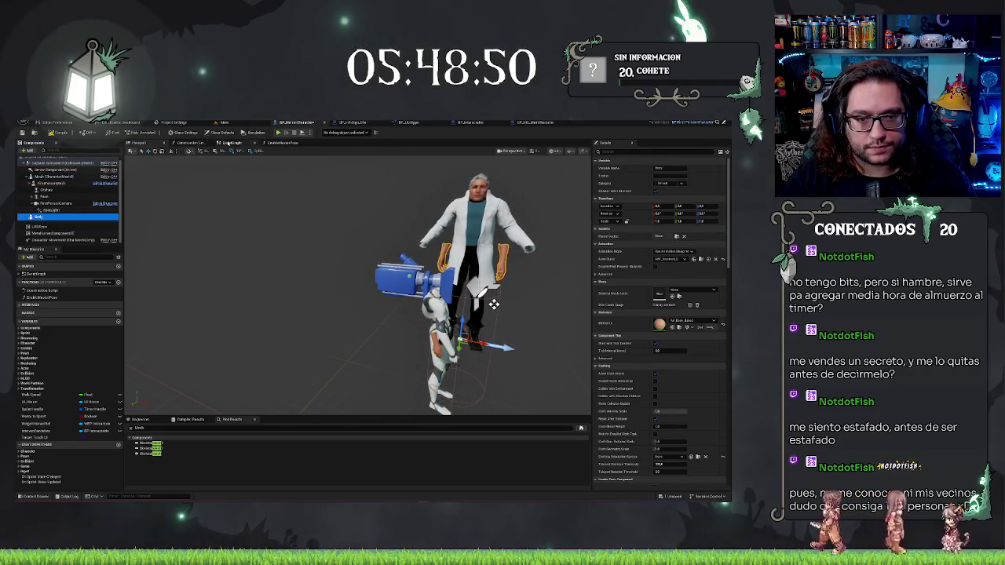
click(224, 143)
click(191, 143)
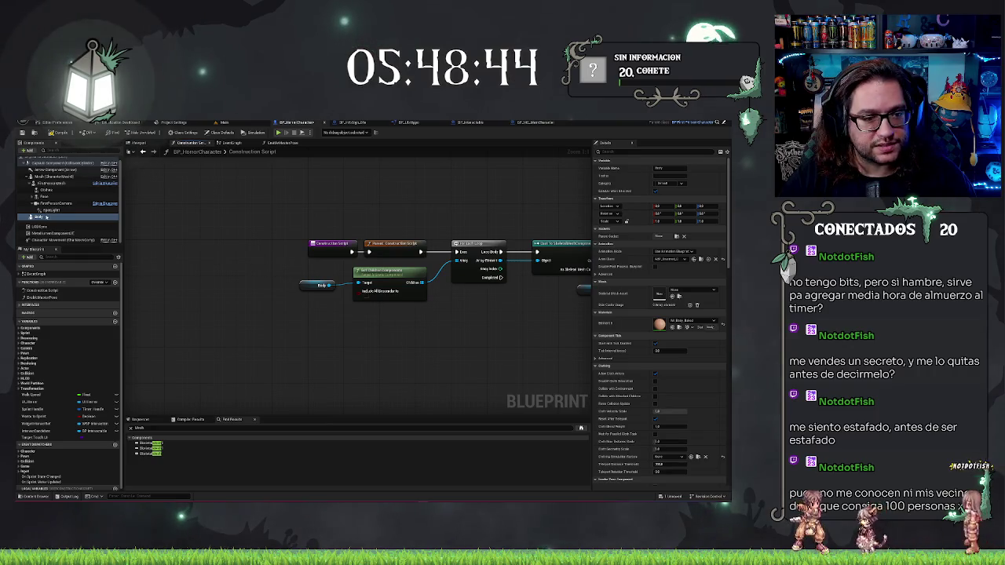
- Review the Body, Mesh and FirstPersonMesh components, comparing against BP_MC_MainCharacter
mouse_move(391, 282)
mouse_down()
mouse_move(256, 276)
mouse_move(283, 281)
mouse_up()
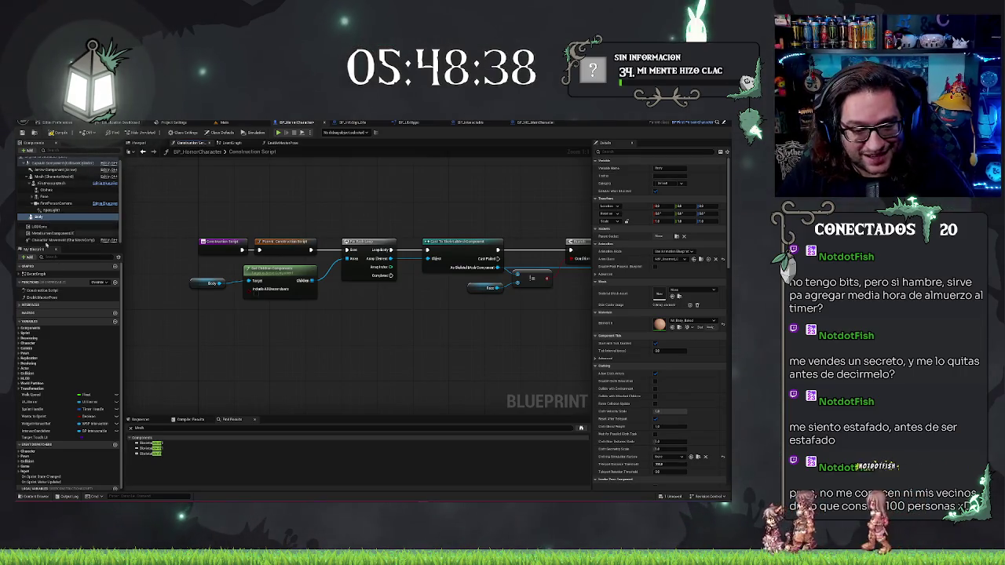
click(42, 217)
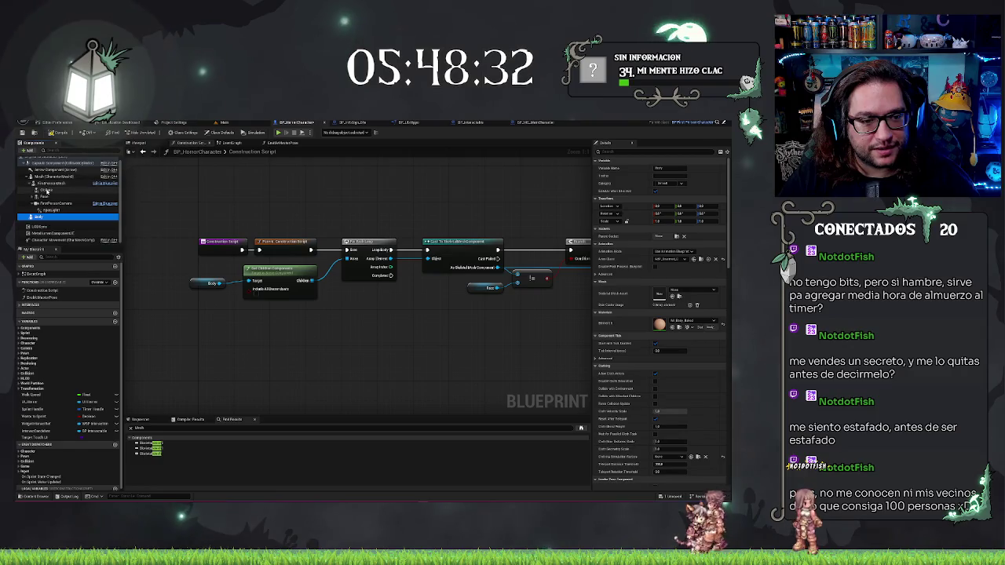
click(38, 179)
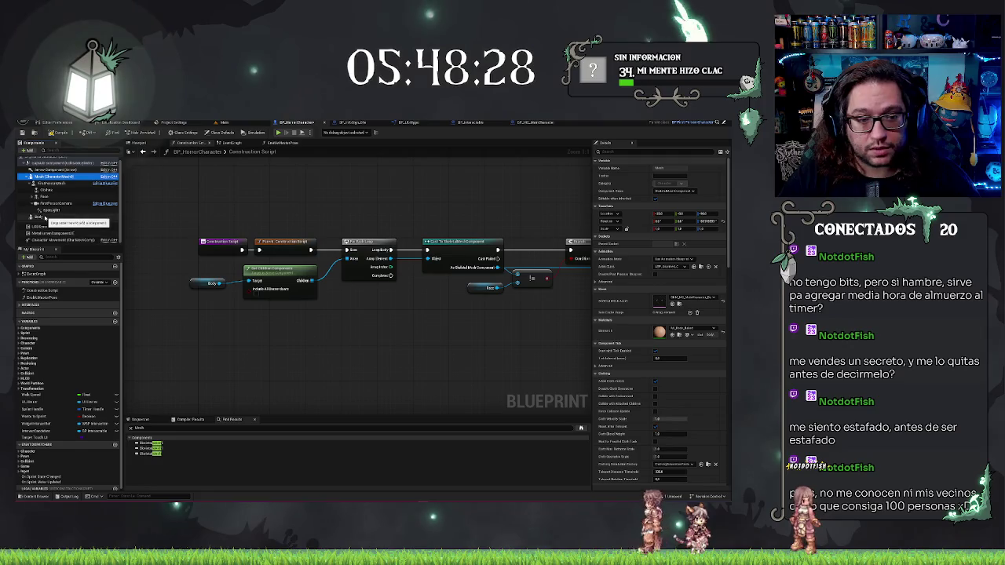
click(44, 217)
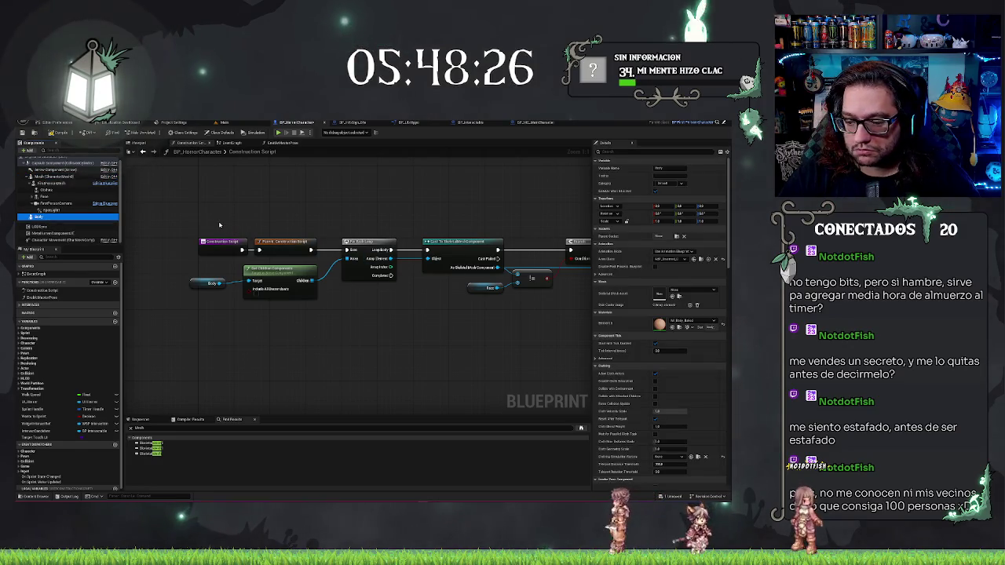
click(48, 184)
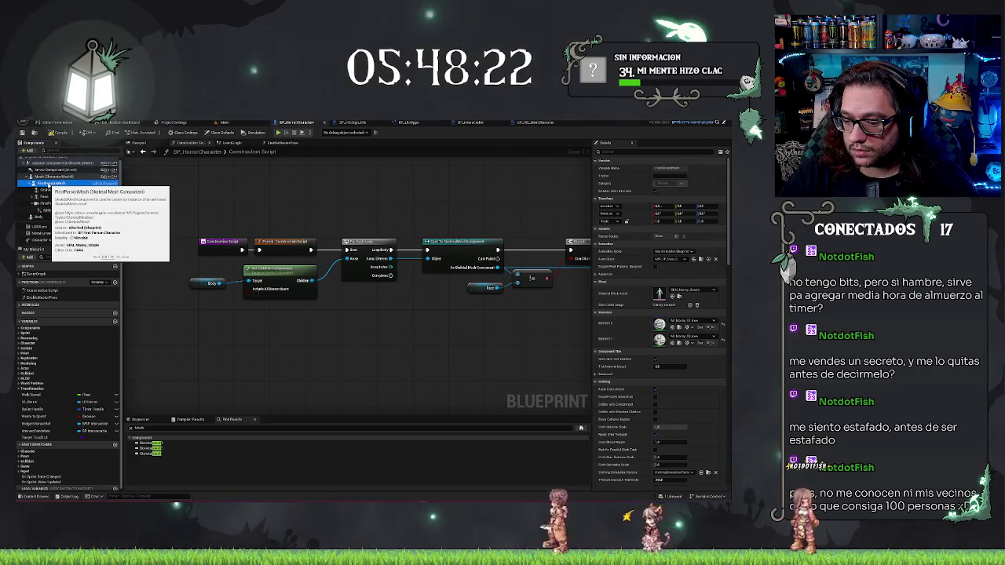
click(38, 216)
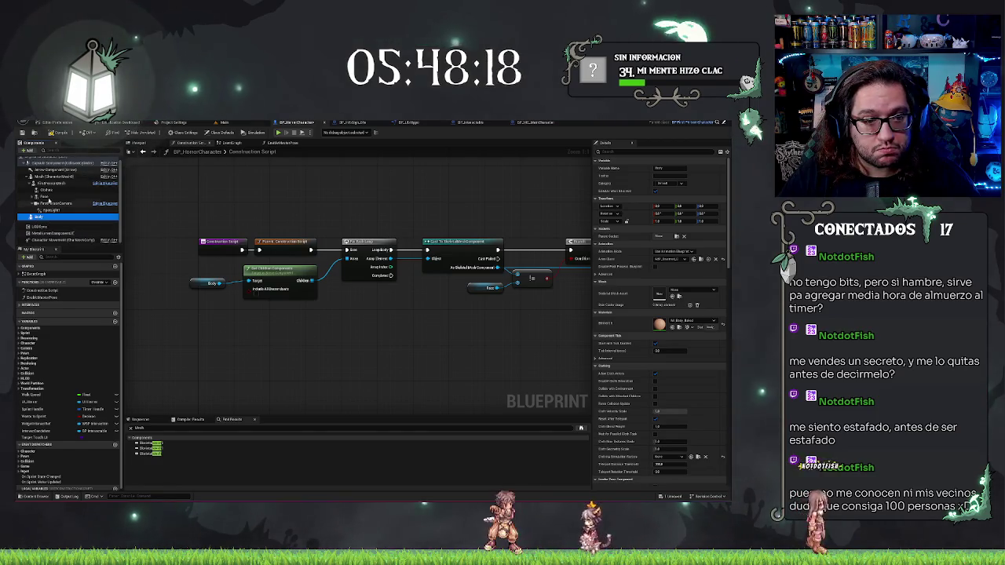
key(ctrl+Tab)
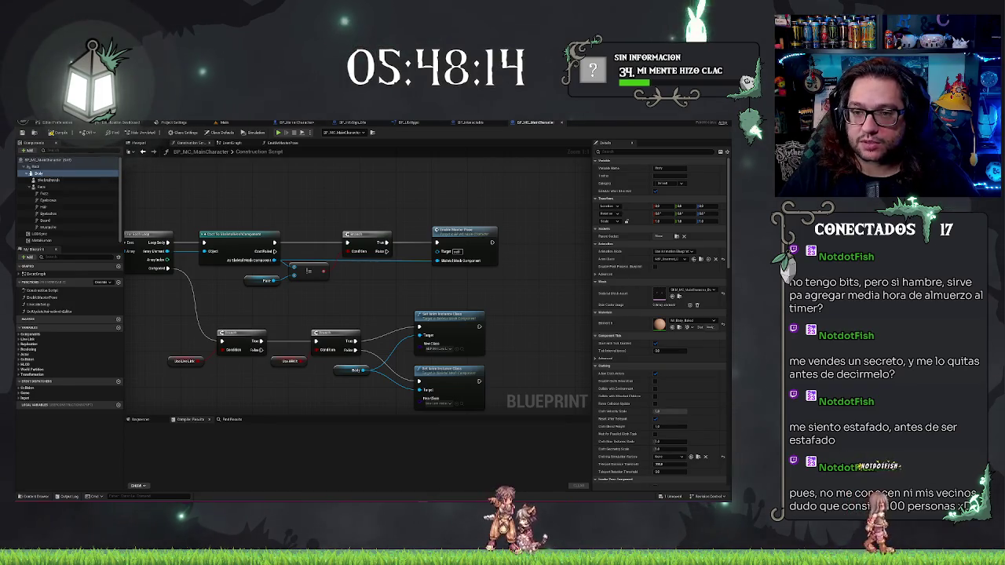
key(ctrl+Tab)
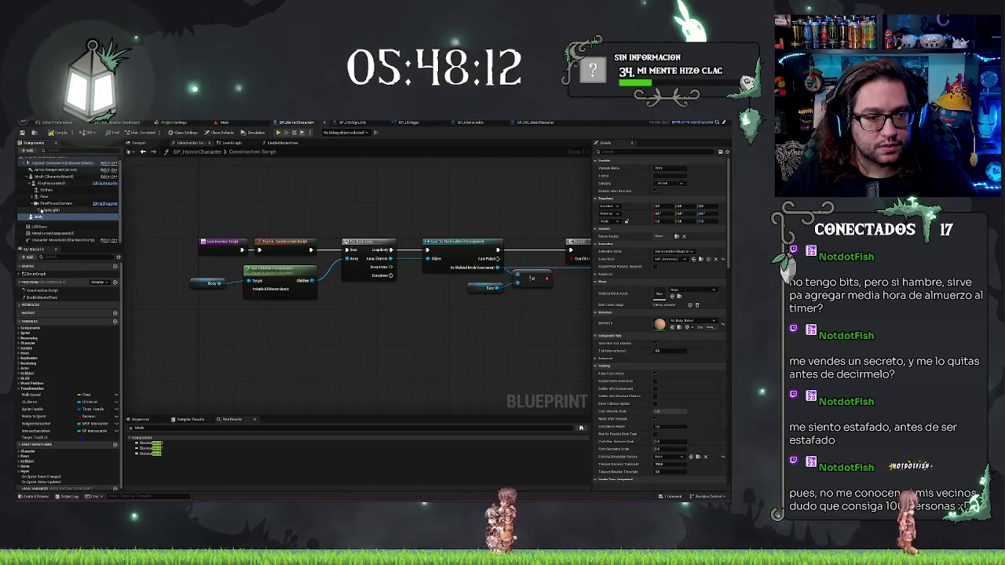
- Set FirstPersonMesh's Clothing Simulation Factory to None and open parent BP_FirstPersonCharacter
click(51, 183)
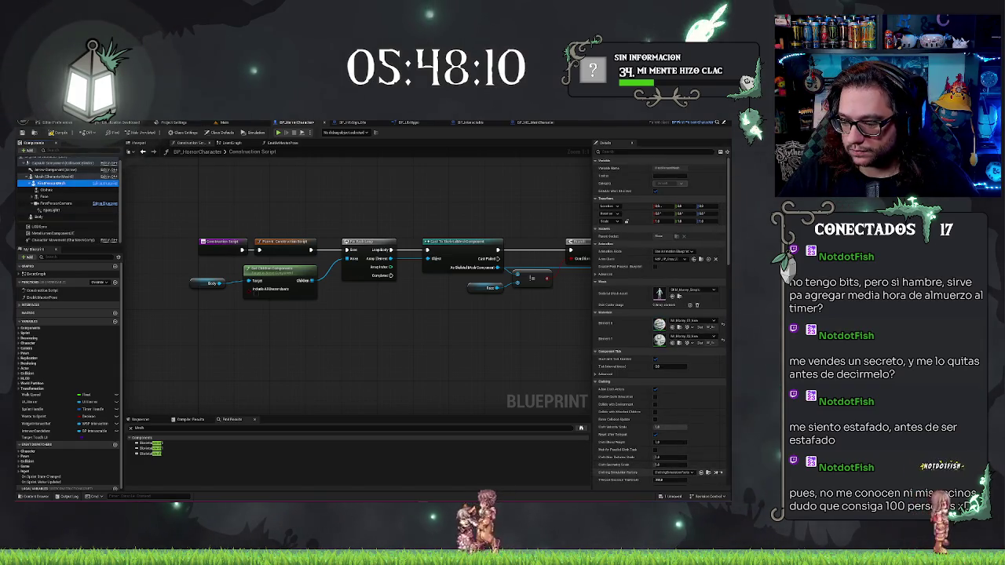
click(716, 473)
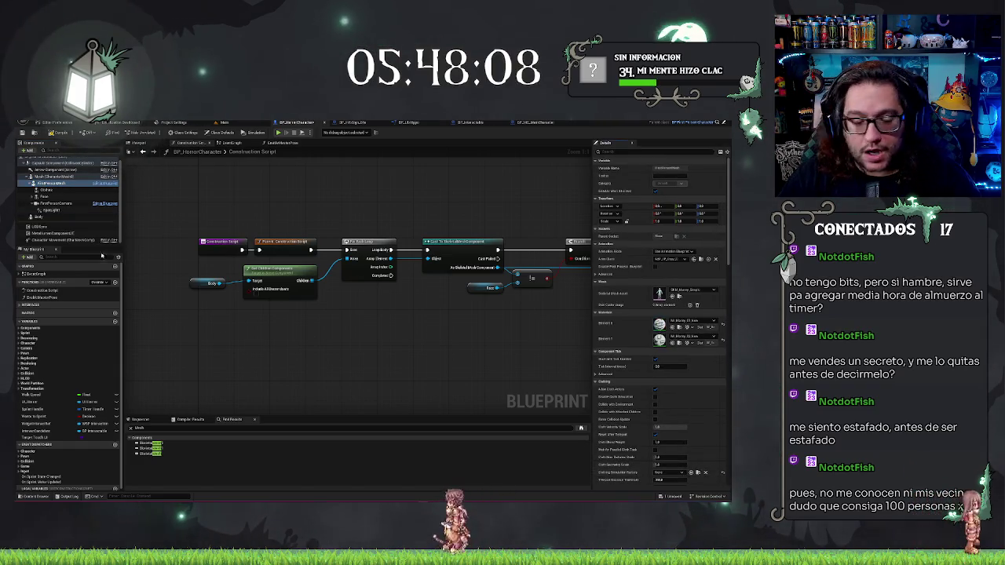
click(33, 217)
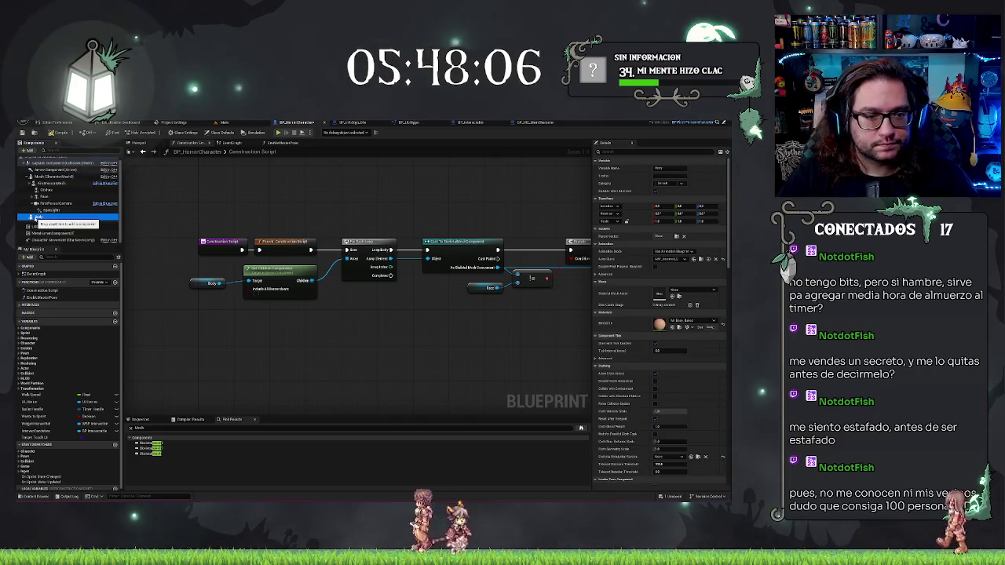
drag(33, 217, 48, 187)
click(48, 185)
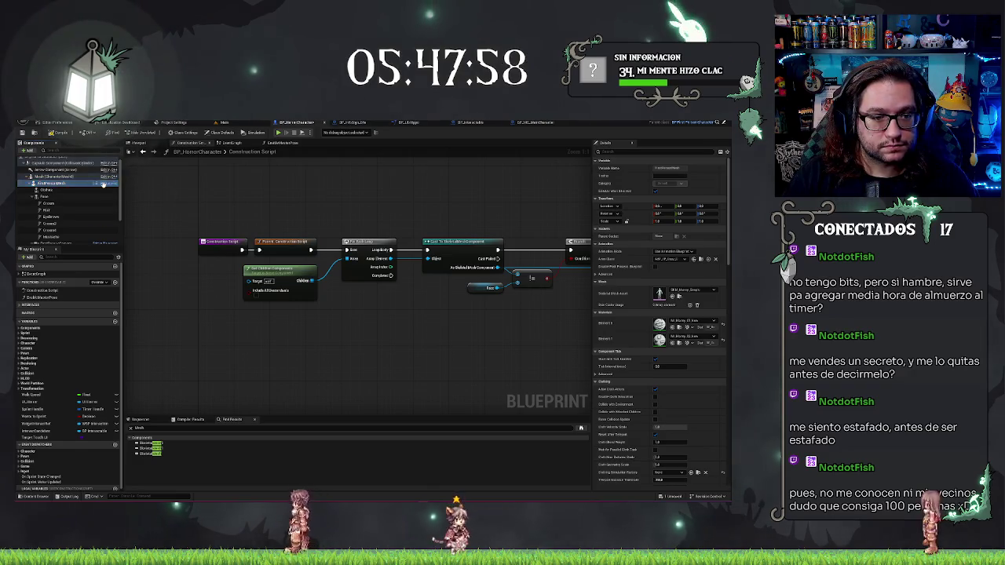
double_click(56, 185)
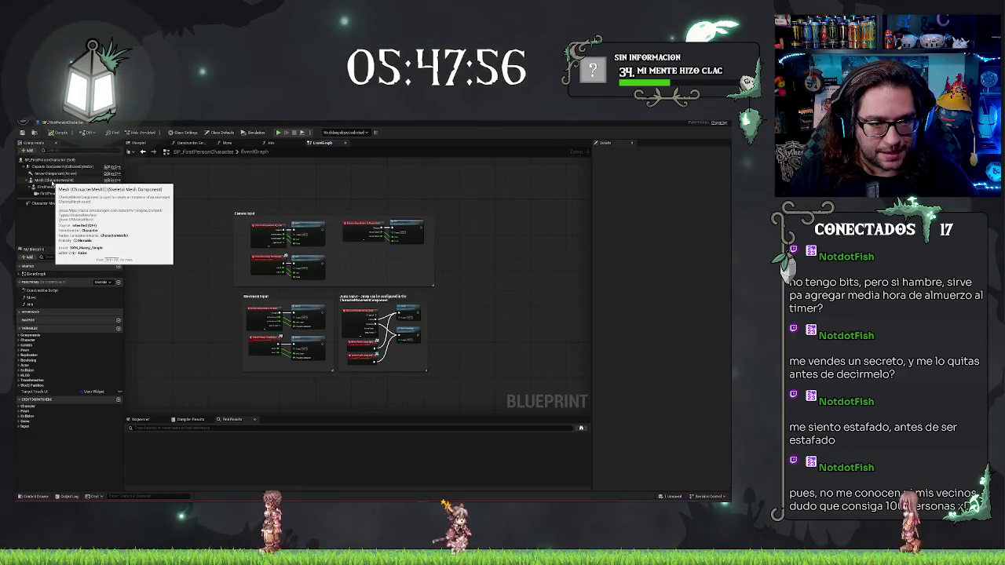
- Rename FirstPersonMesh to 'Body' and drop a Body reference into the horror Construction Script
click(53, 187)
key(F2)
text(Body)
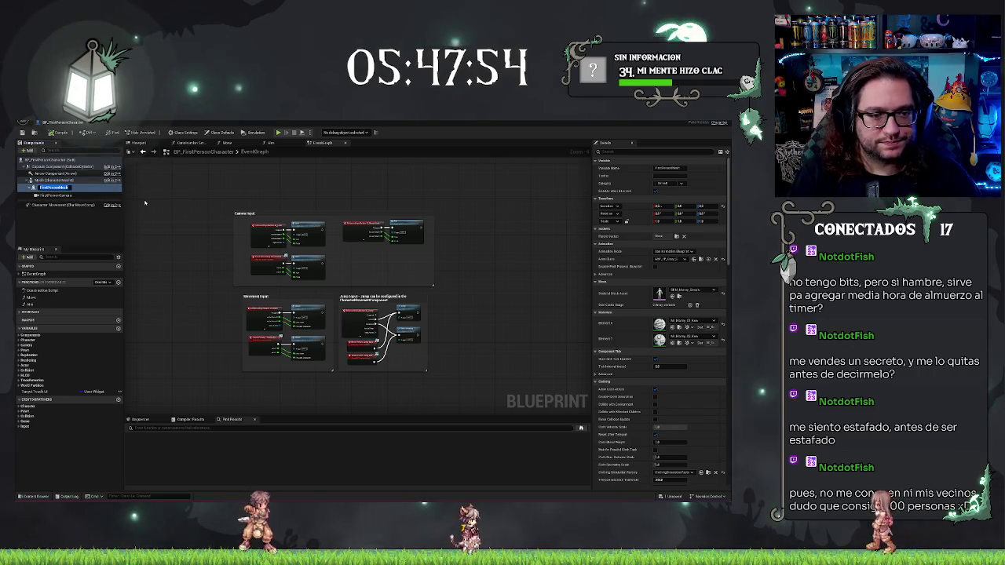
key(Return)
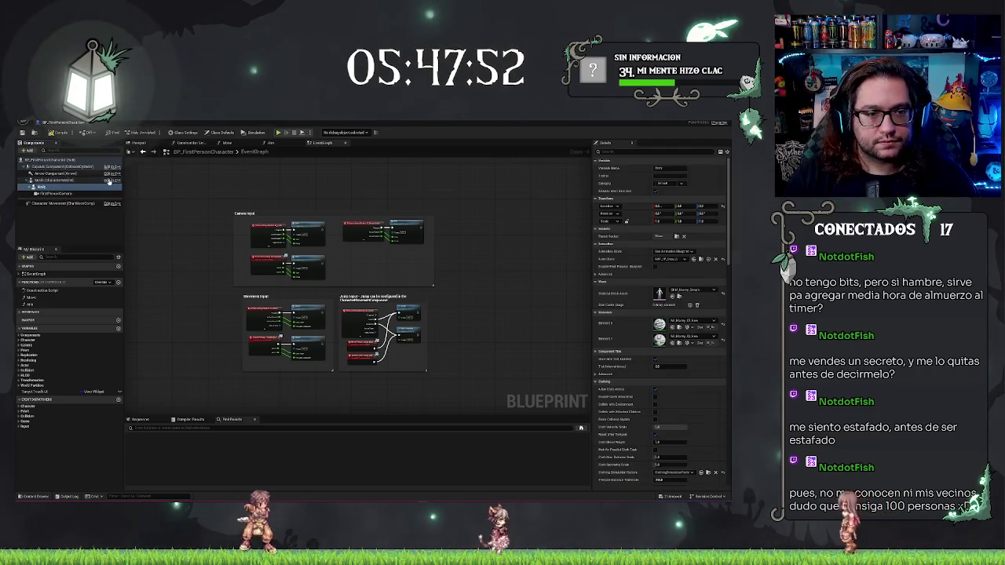
click(62, 132)
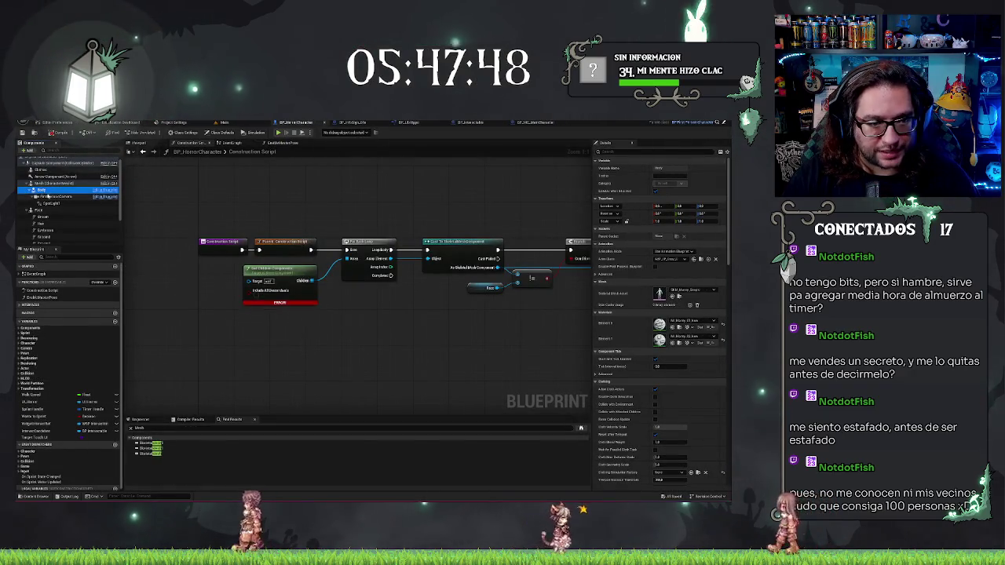
mouse_move(39, 190)
mouse_down()
mouse_move(219, 279)
mouse_move(249, 280)
mouse_up()
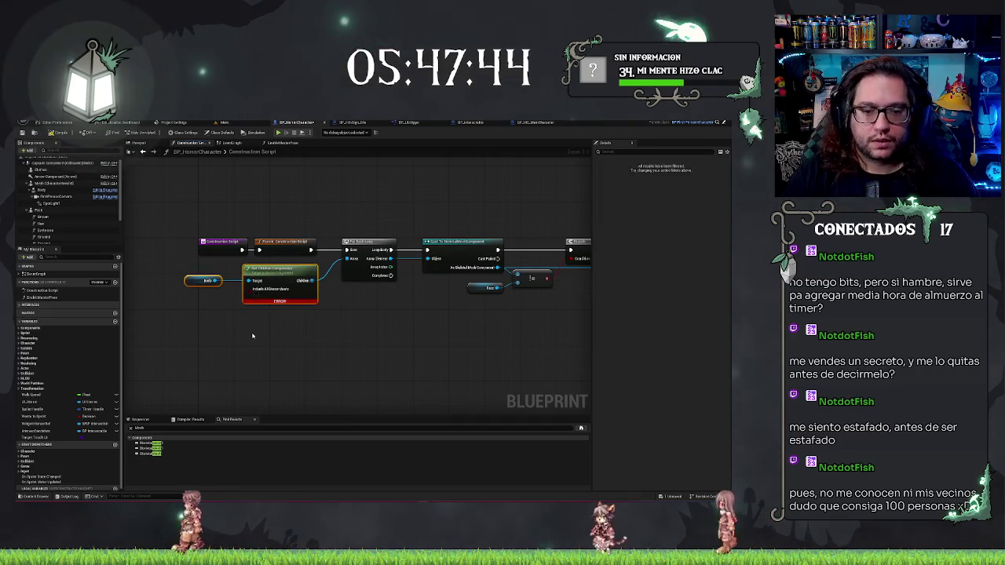
- Inspect the Body and Face meshes in the 3D preview from several angles
click(138, 142)
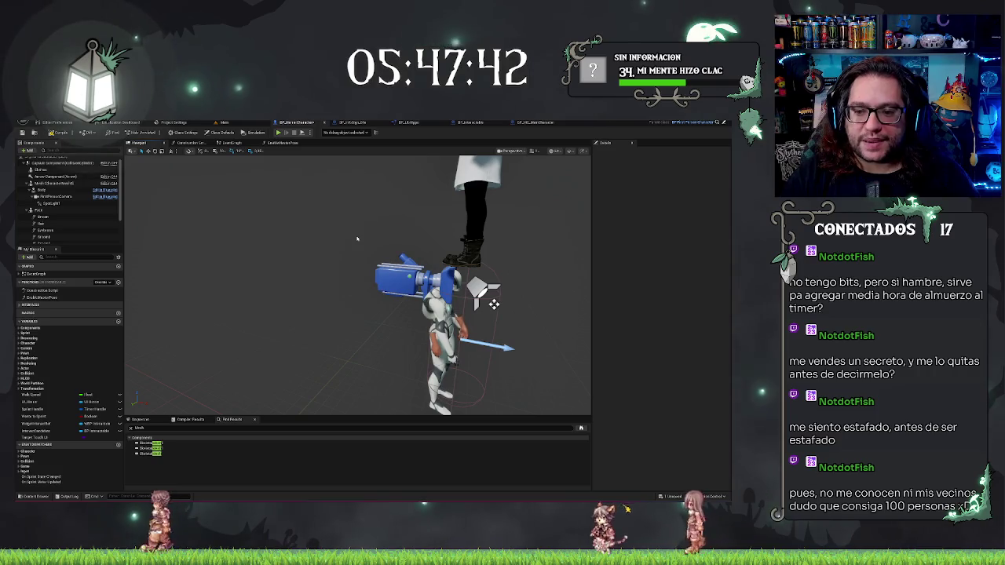
drag(345, 233, 393, 220)
drag(319, 219, 95, 192)
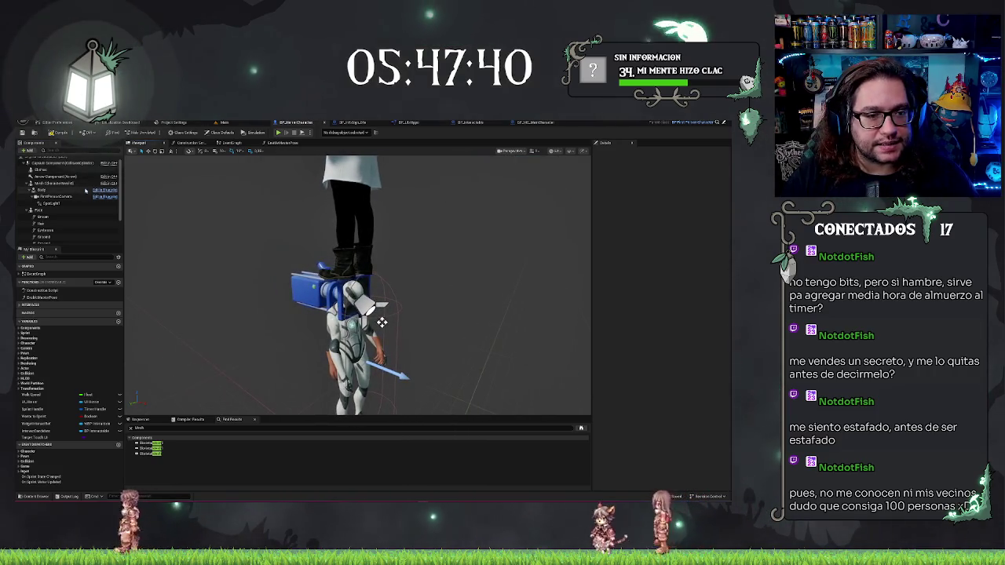
click(54, 185)
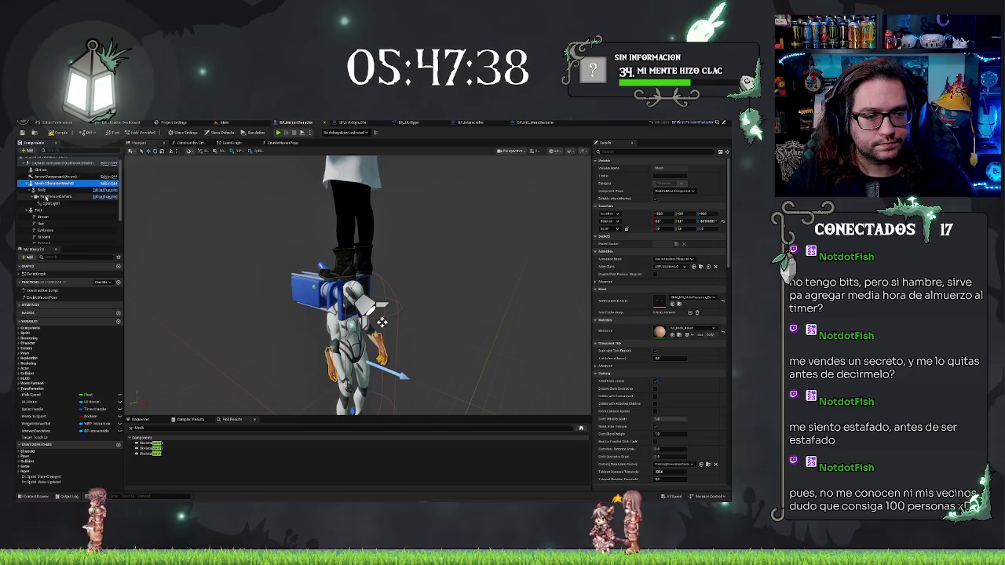
click(43, 191)
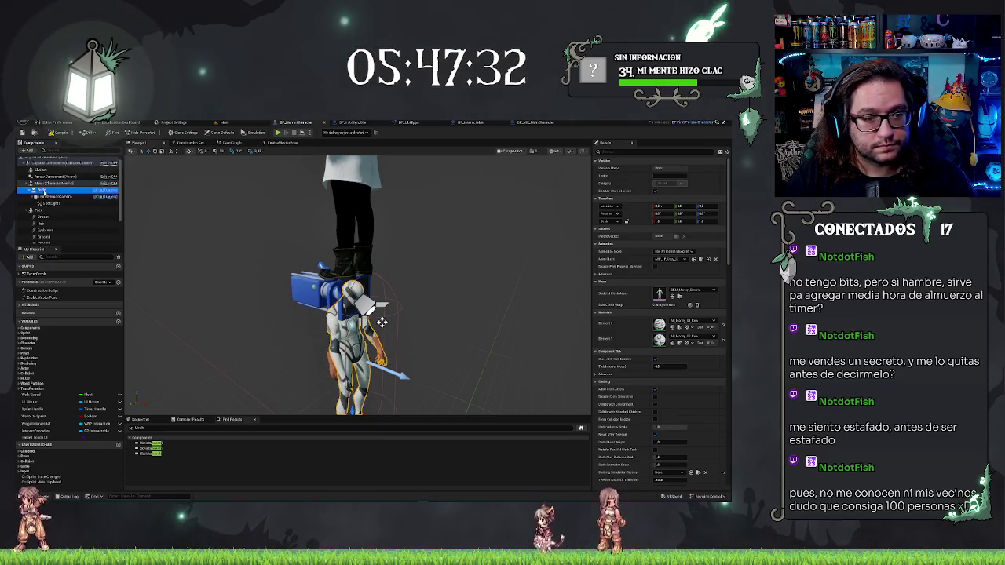
drag(199, 169, 215, 144)
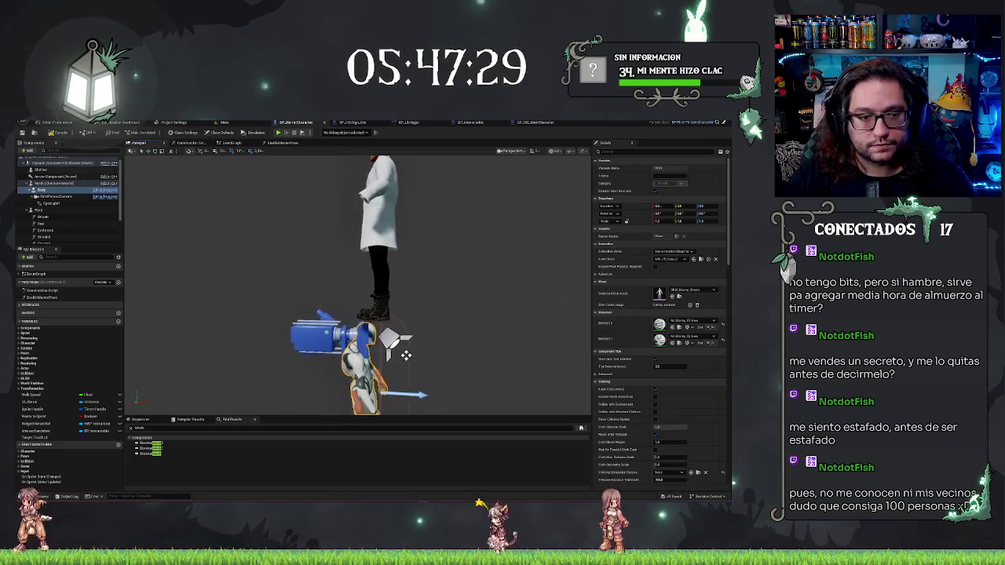
click(52, 190)
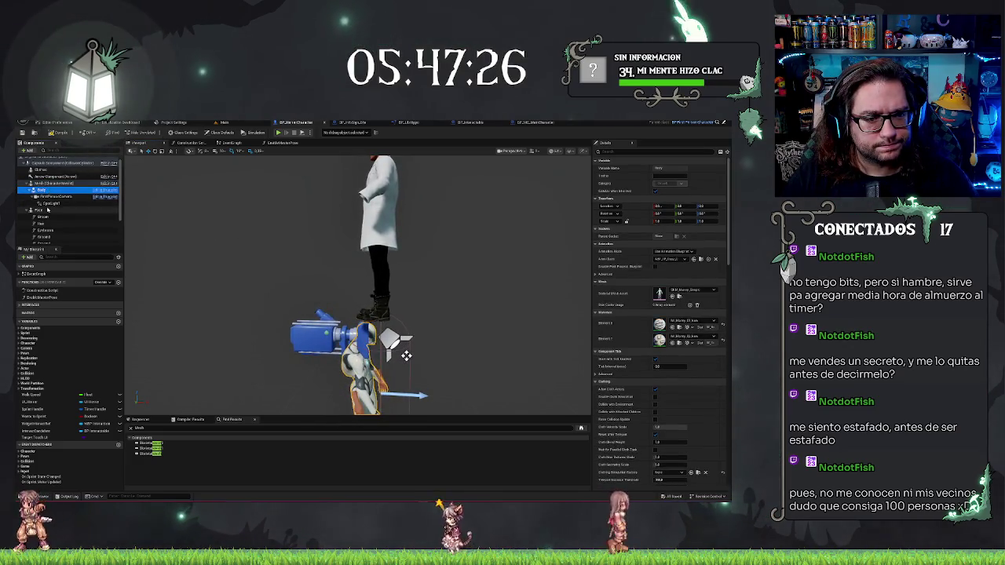
click(34, 210)
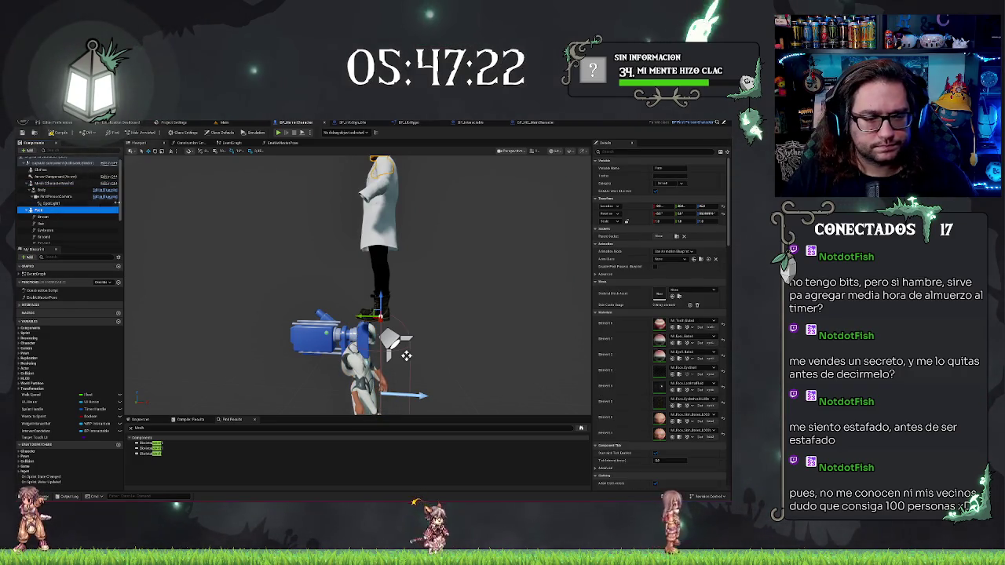
key(Left)
click(41, 193)
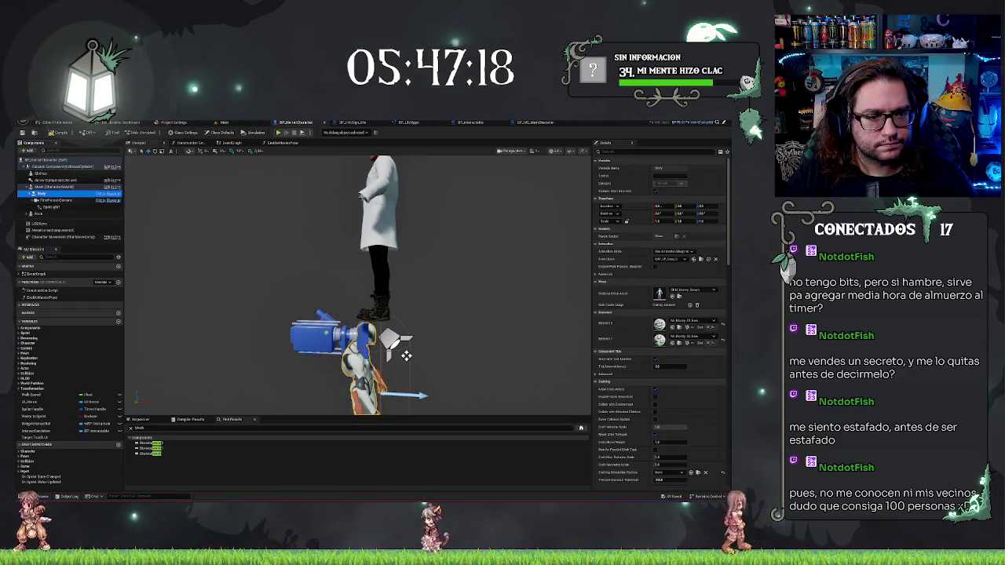
- Attach Clothes to the character mesh and Face under Body
click(41, 172)
drag(37, 173, 47, 194)
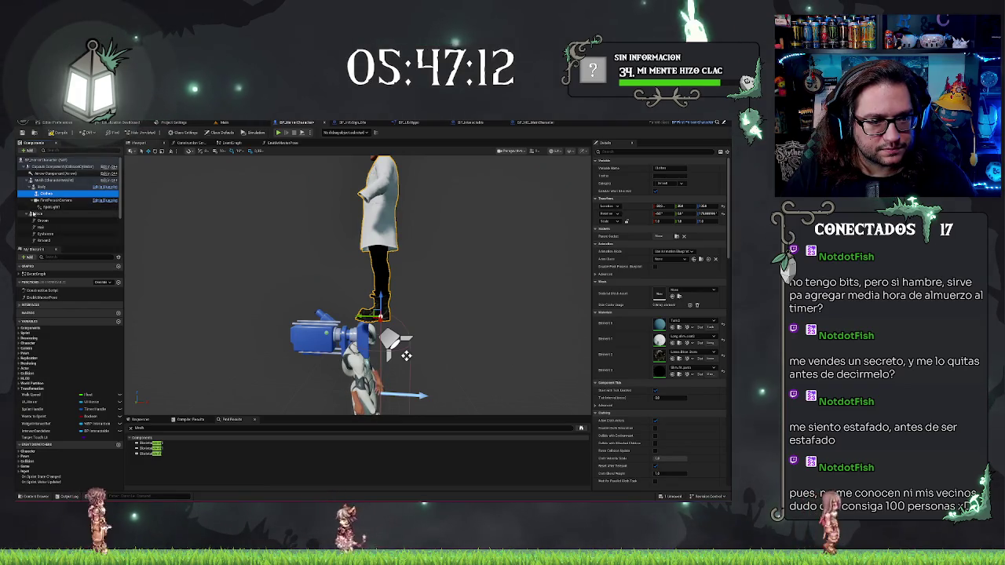
drag(28, 213, 42, 192)
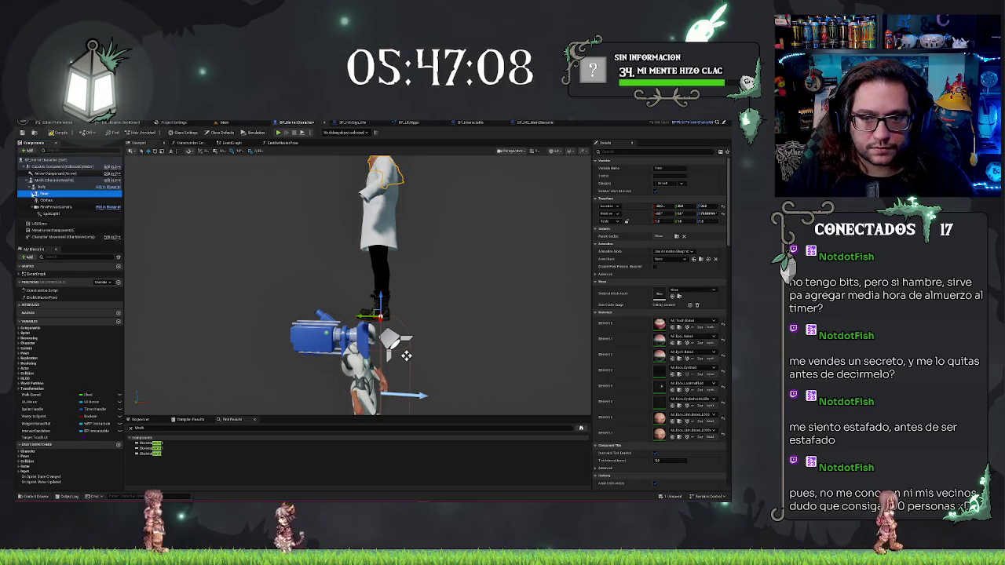
click(41, 187)
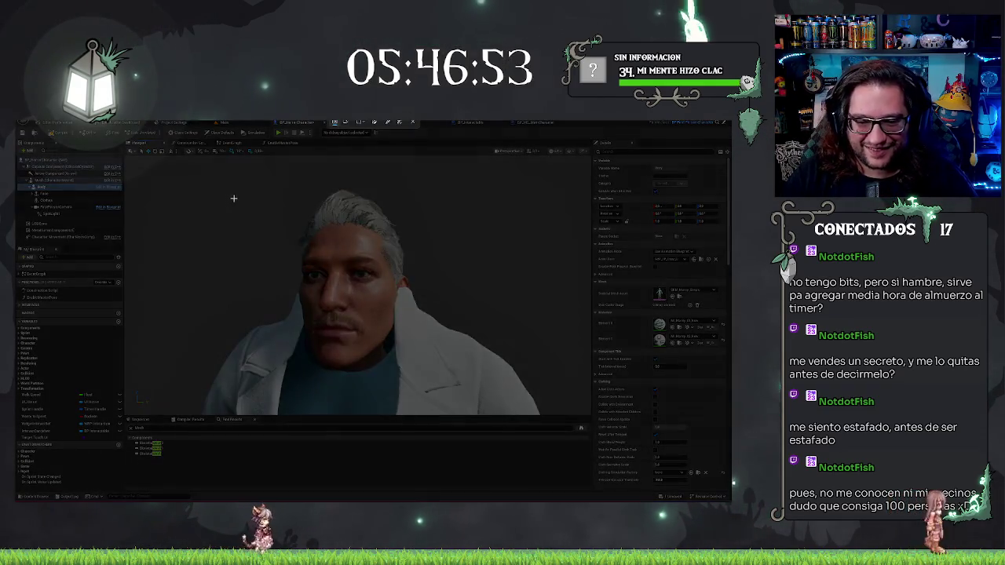
- Capture a screenshot of the character's face and return to the Construction Script
mouse_move(223, 195)
mouse_down()
mouse_move(382, 352)
mouse_move(487, 385)
mouse_move(480, 379)
mouse_up()
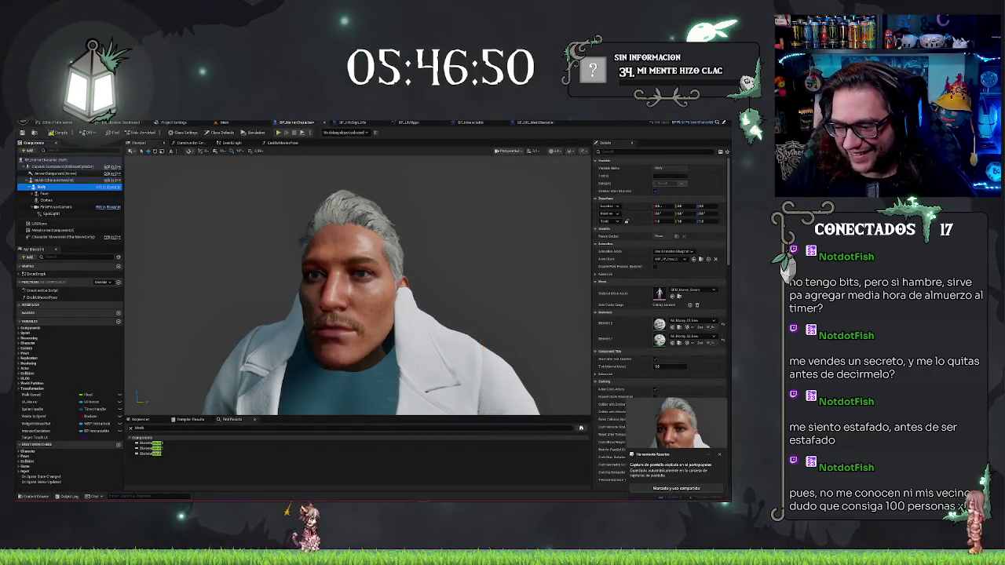
click(718, 455)
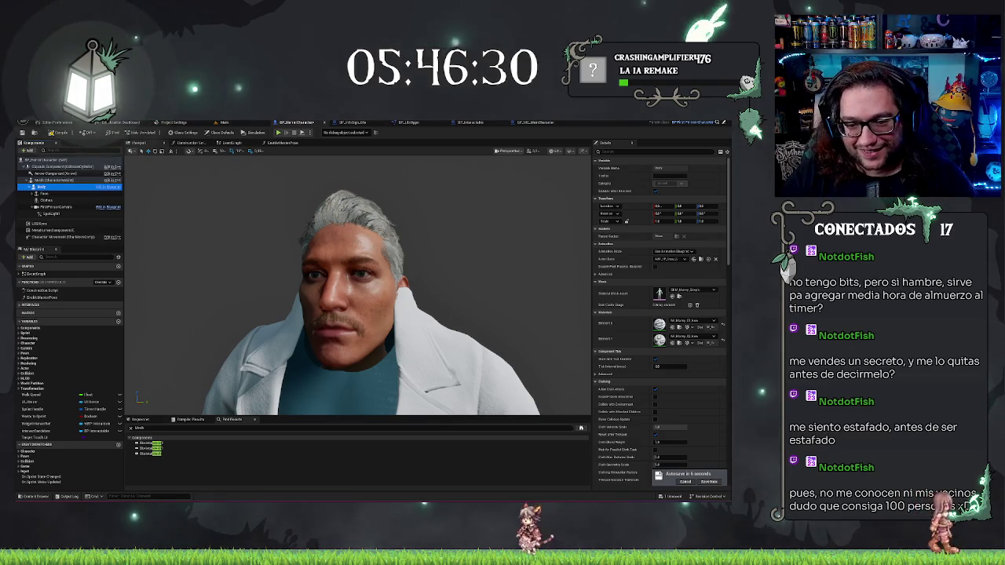
click(189, 143)
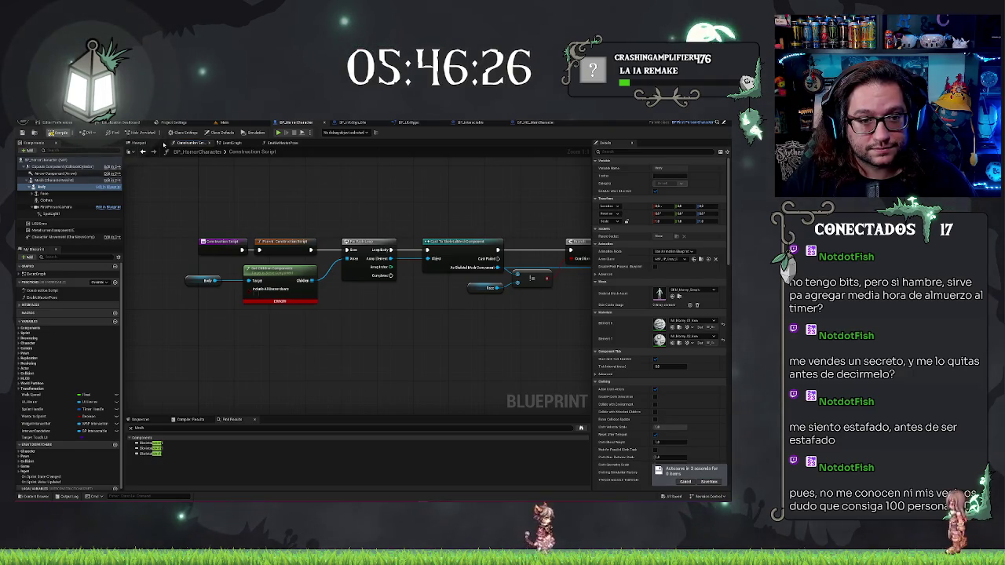
- Set the Face component's Location Z to -20
click(138, 143)
mouse_move(314, 283)
mouse_down()
mouse_move(254, 250)
mouse_move(466, 251)
mouse_move(329, 305)
mouse_move(369, 320)
mouse_move(401, 307)
mouse_up()
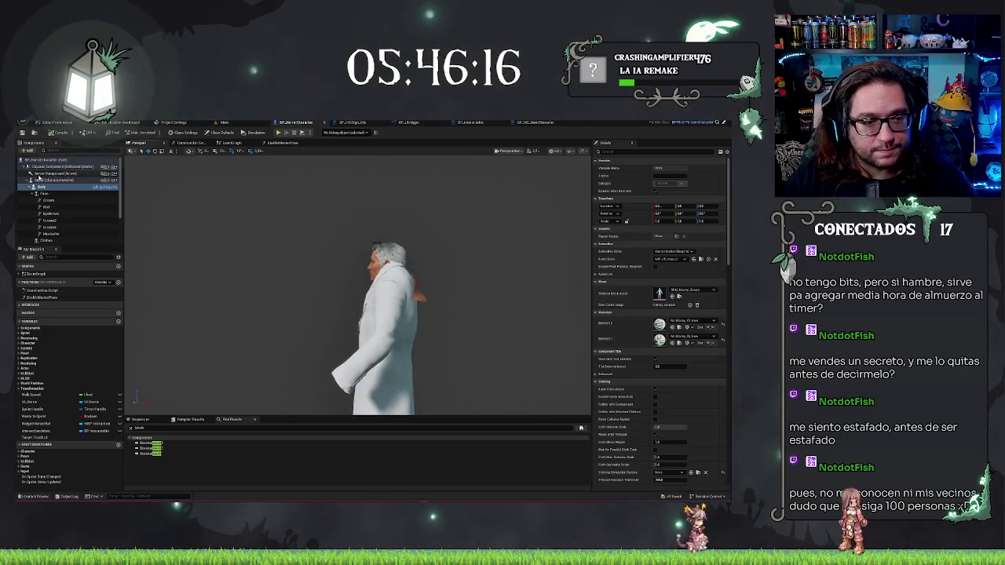
click(45, 193)
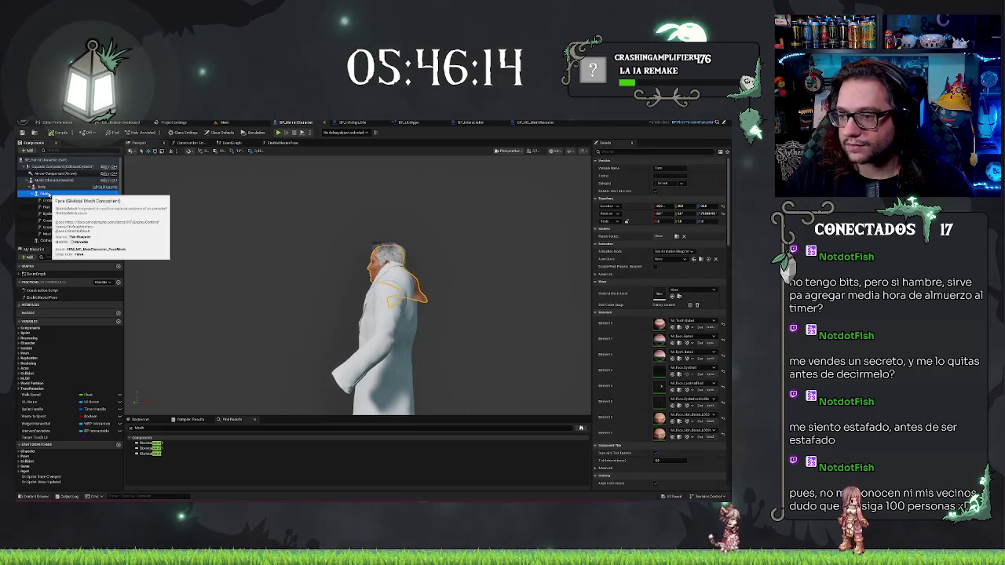
drag(377, 314, 405, 308)
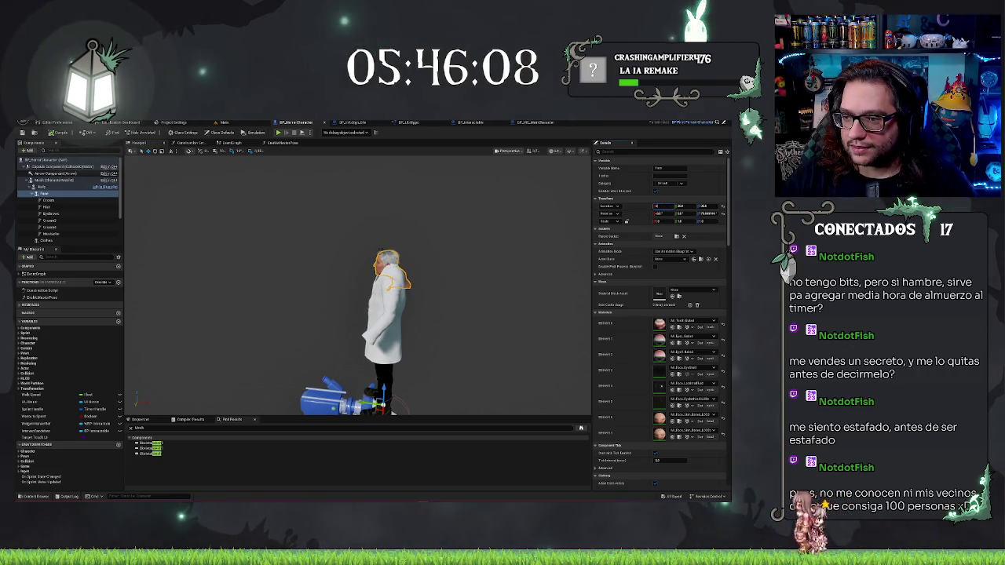
text(-20)
key(Tab)
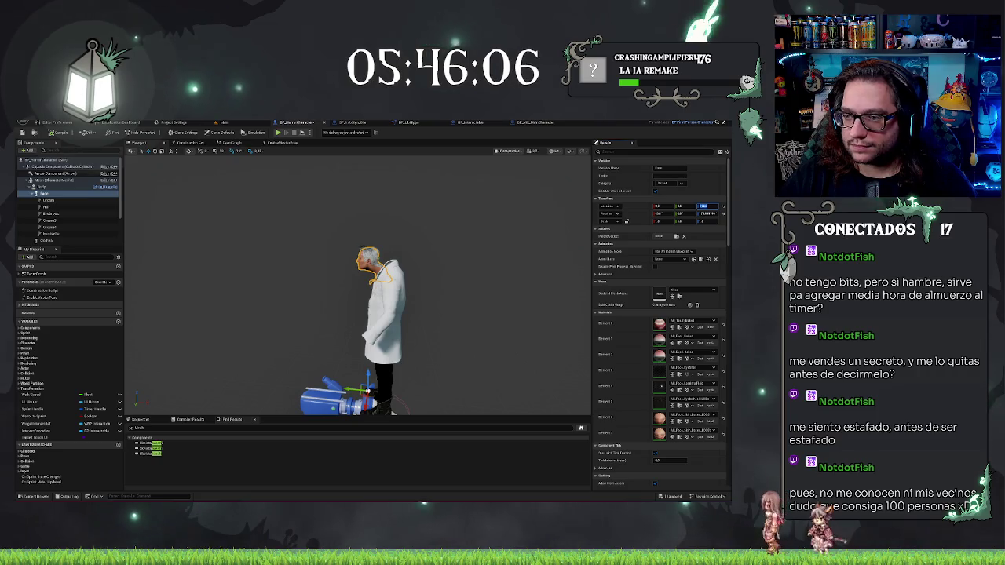
key(Return)
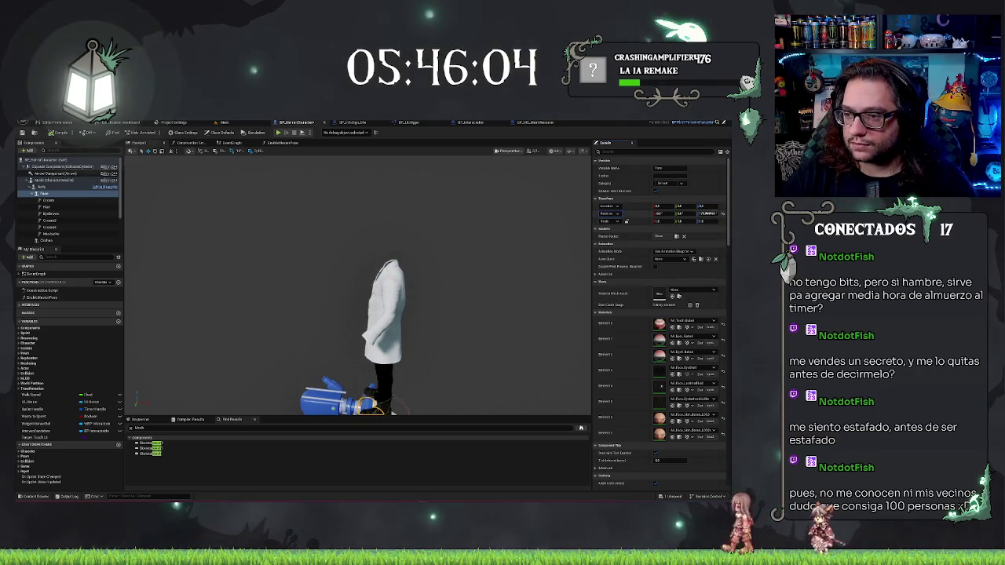
- Reset the Clothes component's location to 0 and frame the Body in the view
mouse_move(408, 315)
mouse_down()
mouse_move(456, 328)
mouse_move(394, 328)
mouse_move(424, 358)
mouse_move(497, 253)
mouse_up()
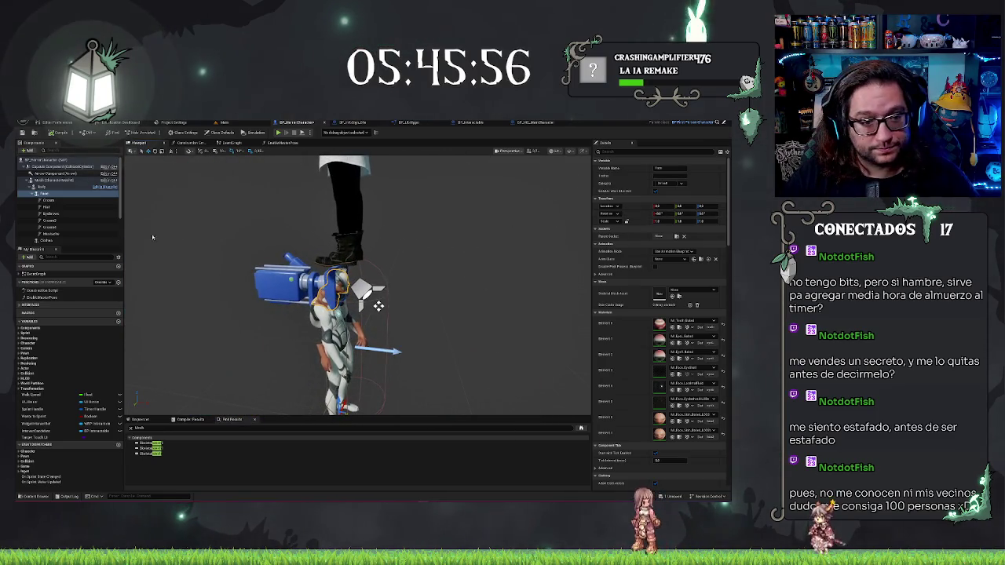
click(33, 193)
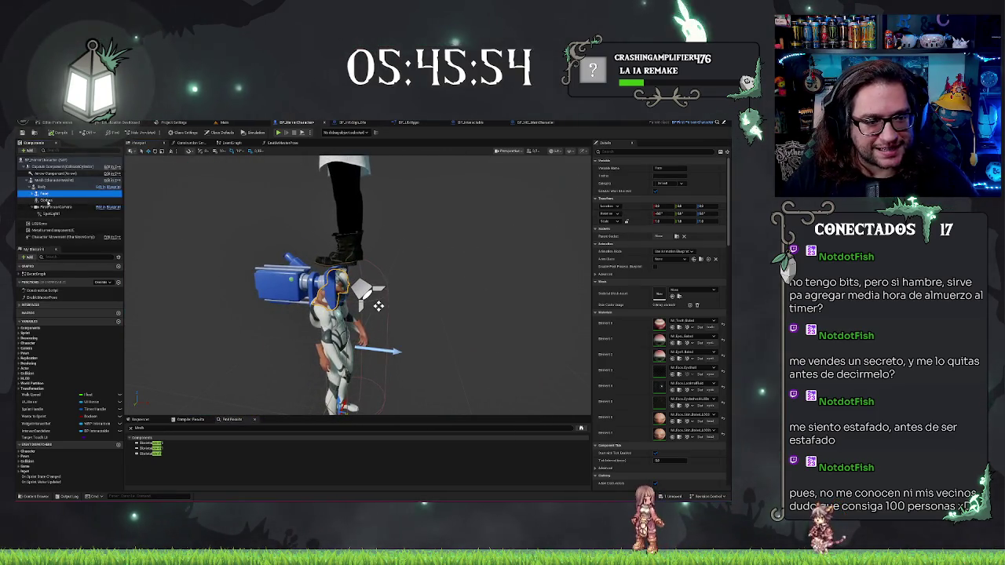
click(45, 200)
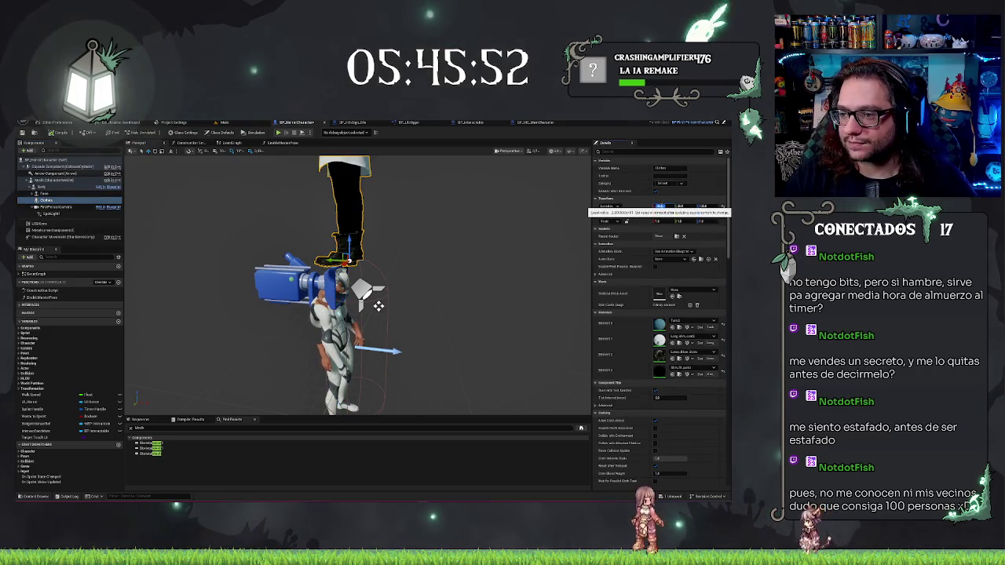
text(0)
key(Return)
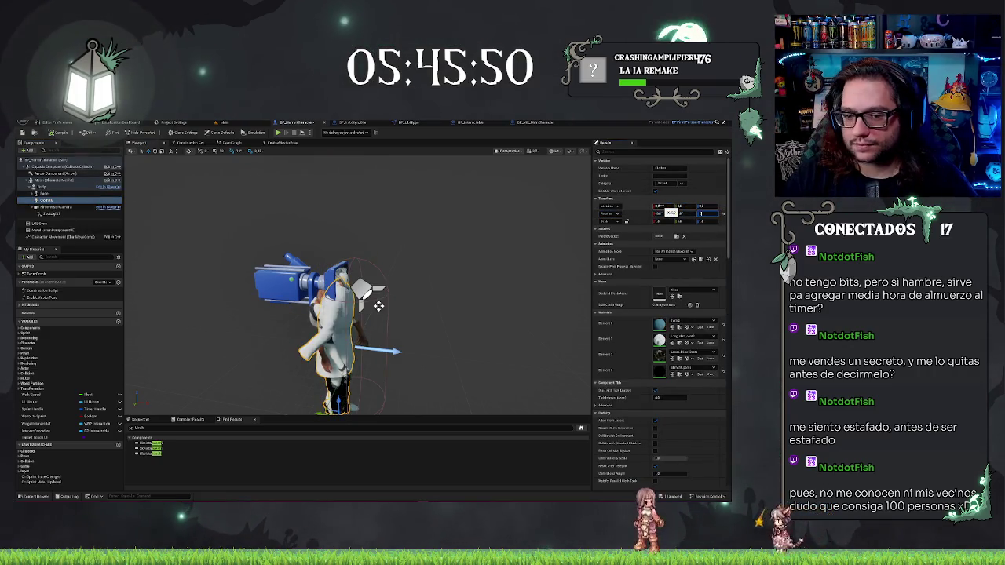
drag(483, 283, 397, 330)
click(44, 187)
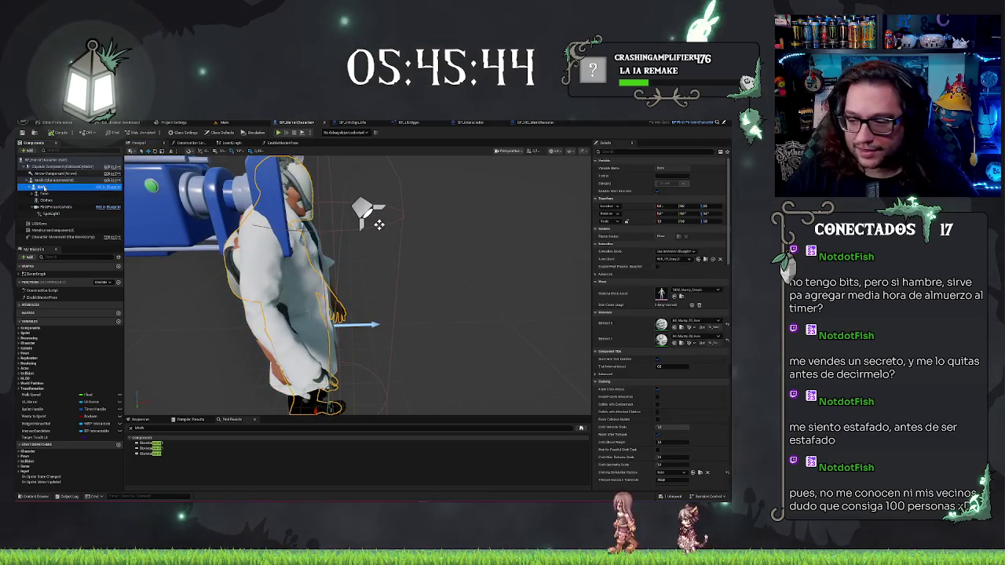
key(f)
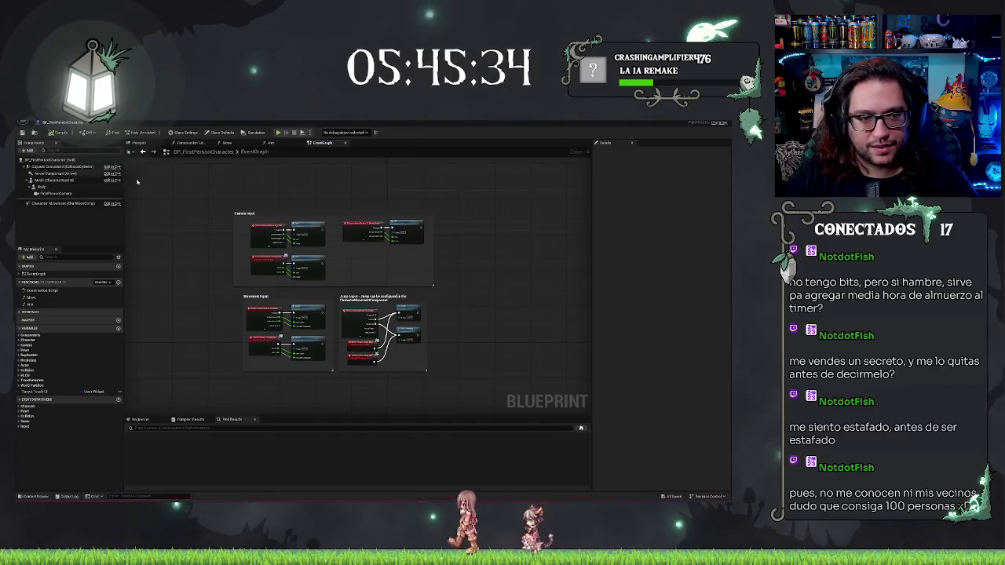
- Assign a Body skeletal mesh (searched 'ody') to the Body component
click(49, 188)
click(642, 295)
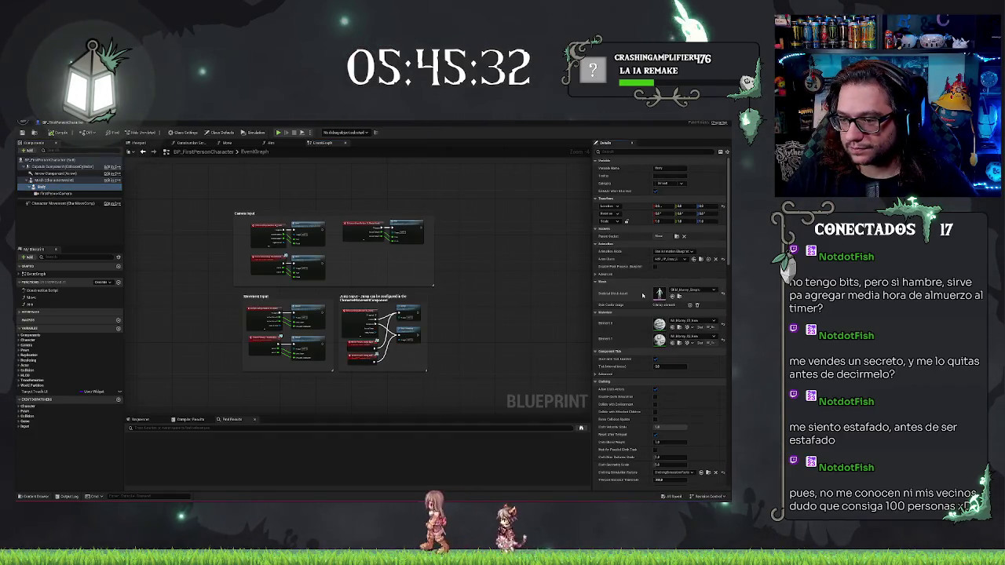
click(698, 291)
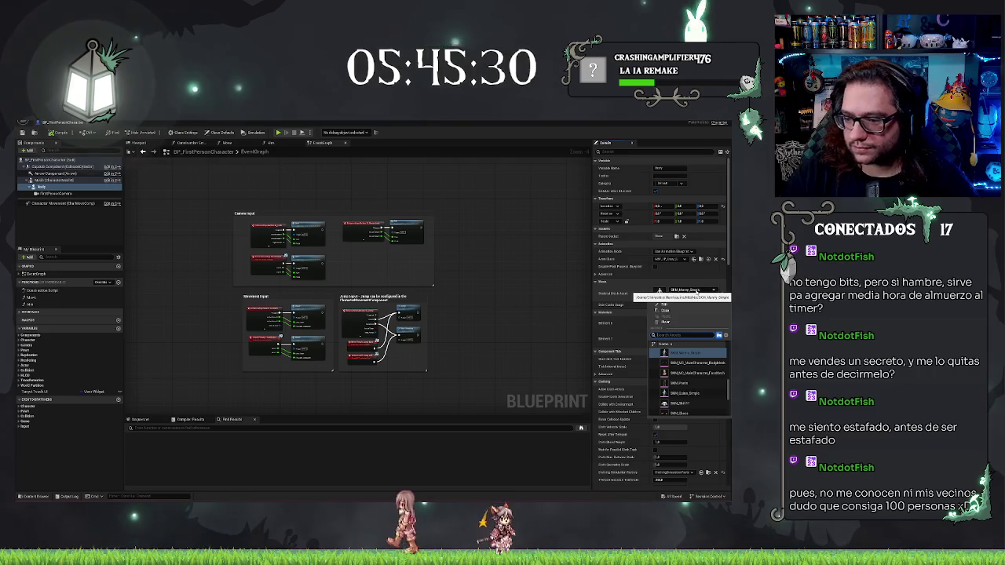
text(ody)
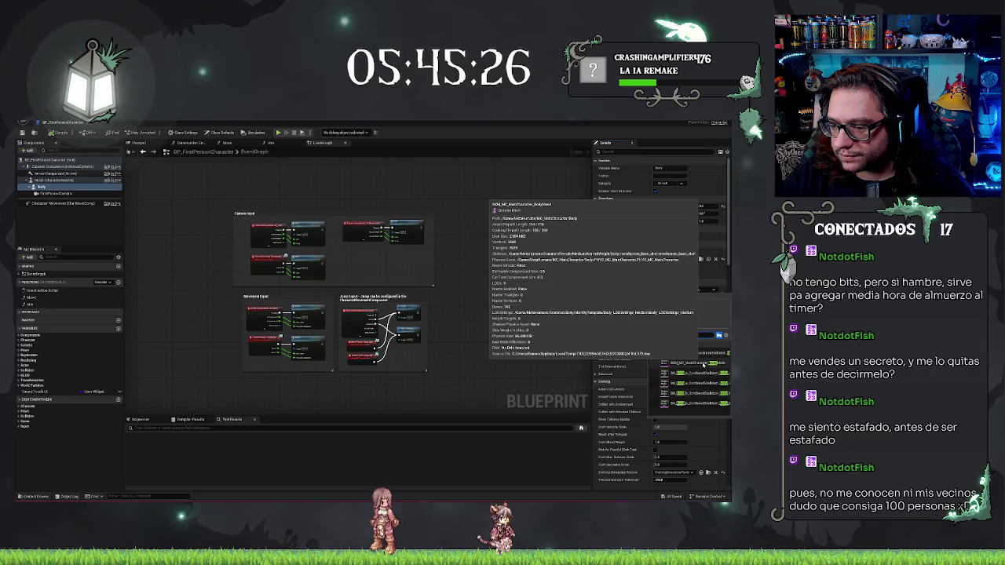
key(Return)
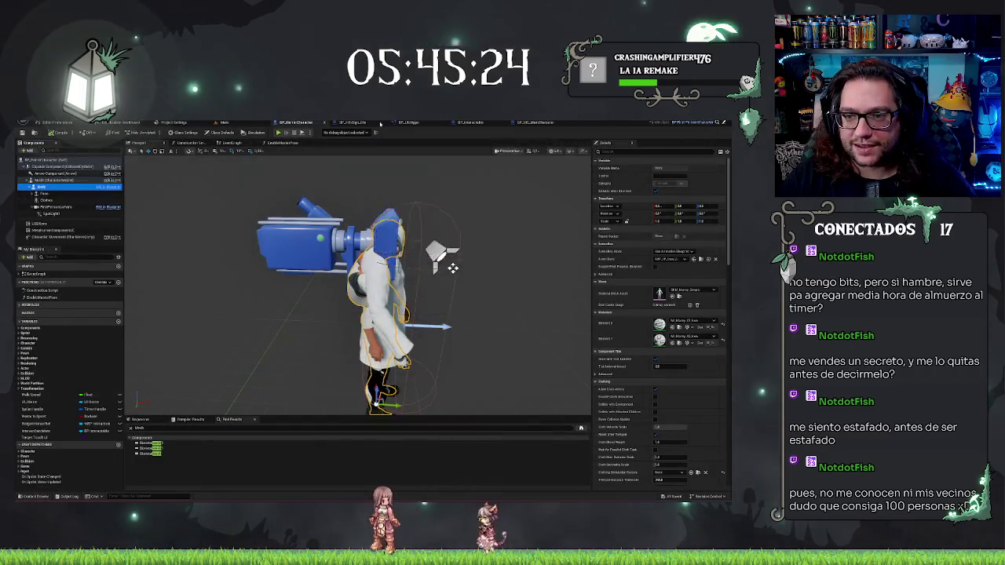
- Flip through BP_MC_MainCharacter, BP_FirstPersonCharacter and the Main level, ending on BP_HorrorCharacter
click(610, 124)
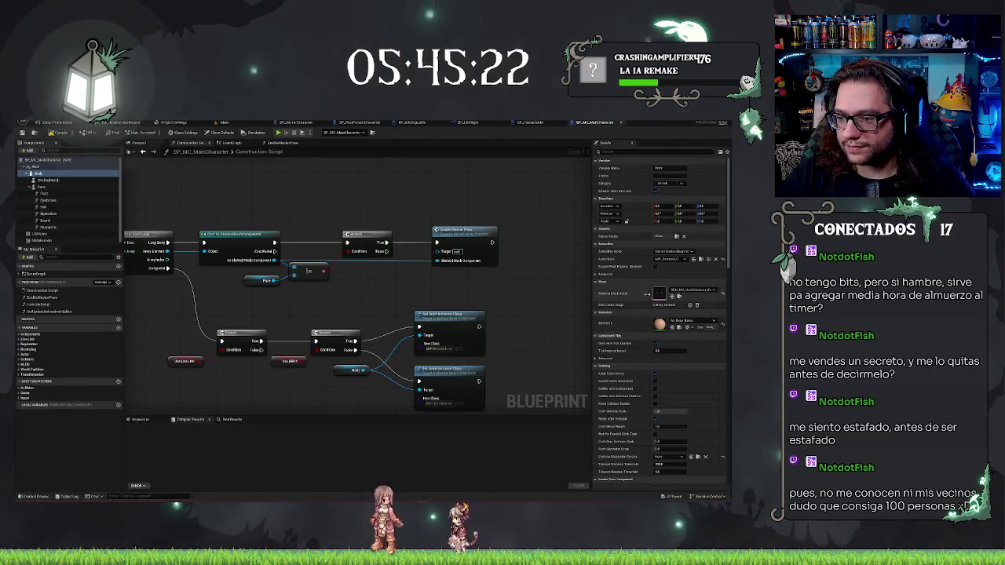
click(364, 123)
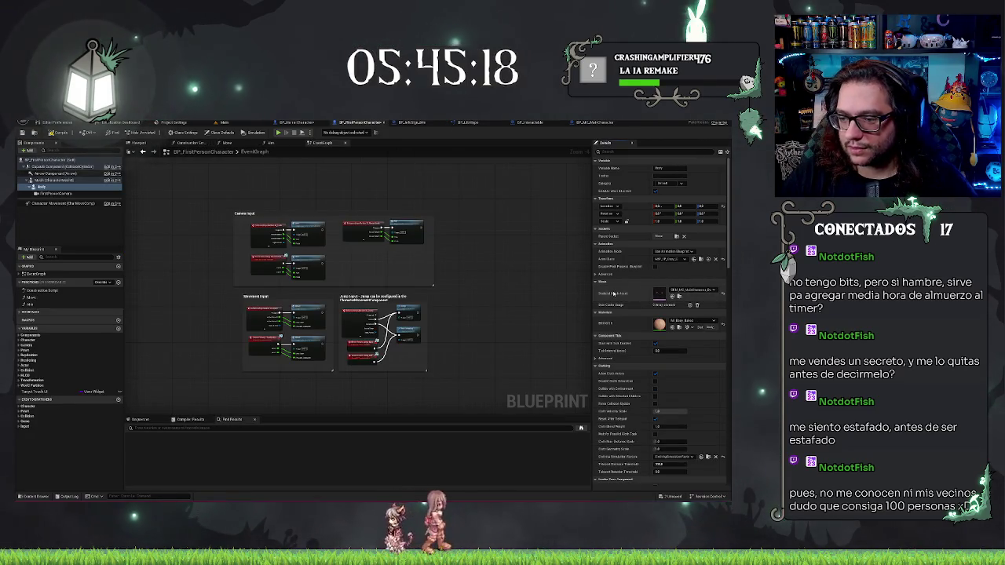
click(139, 156)
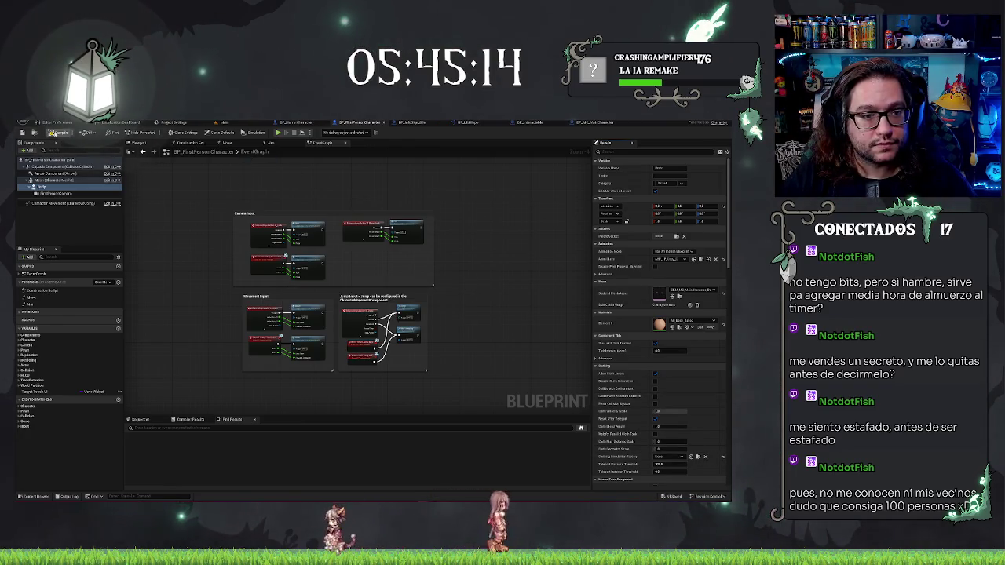
click(224, 123)
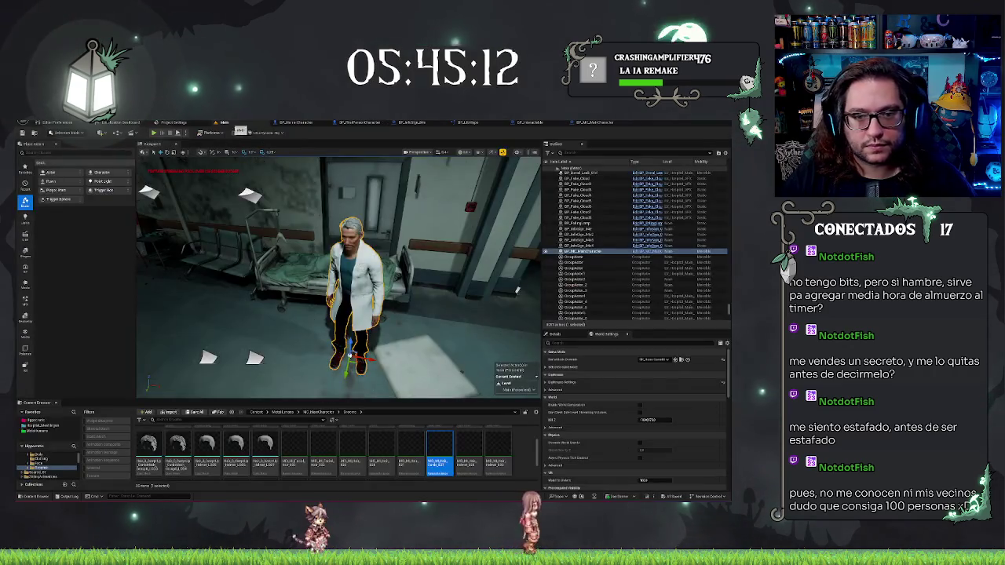
scroll(429, 286, up, 5)
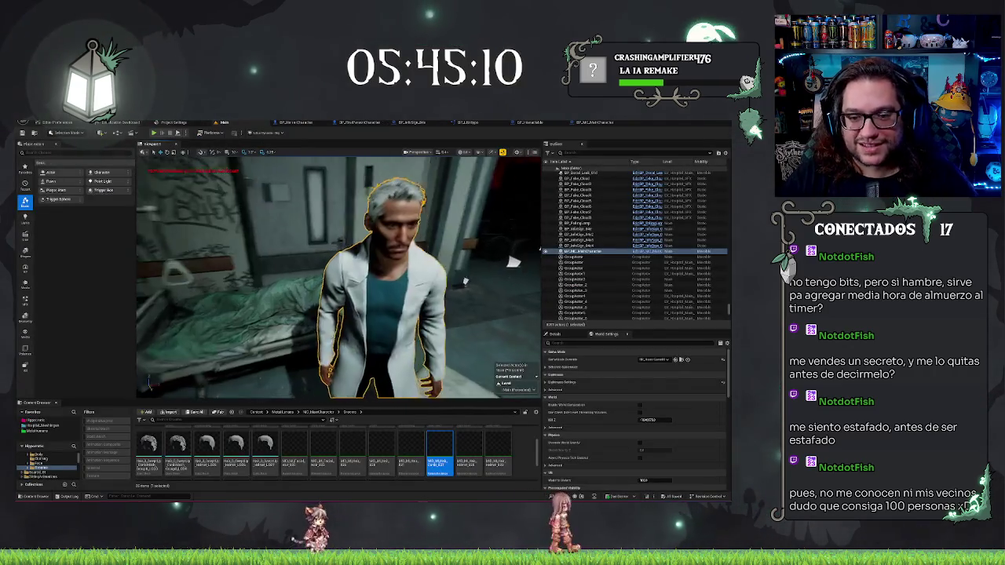
click(295, 123)
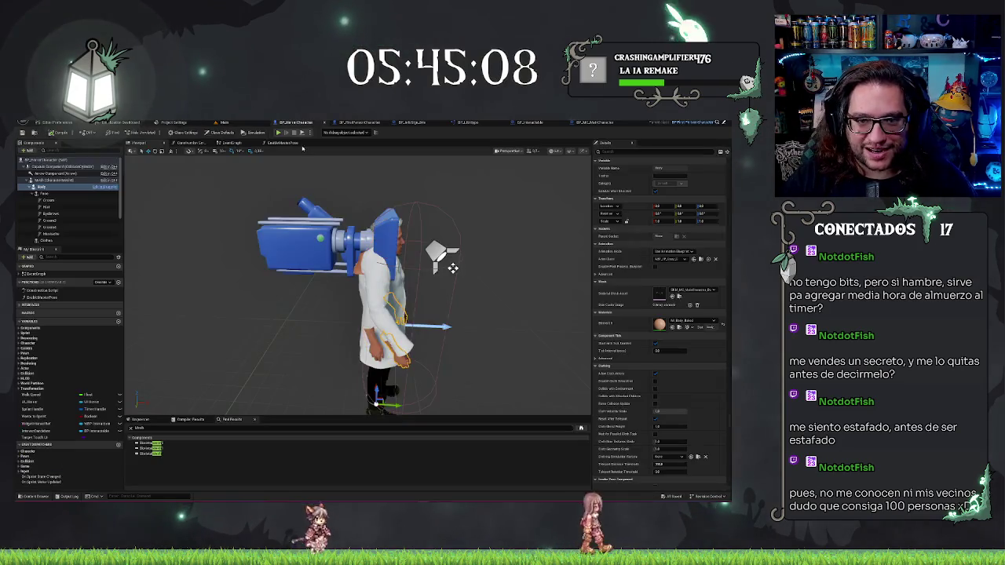
mouse_move(440, 260)
mouse_down()
mouse_move(330, 282)
mouse_move(376, 289)
mouse_up()
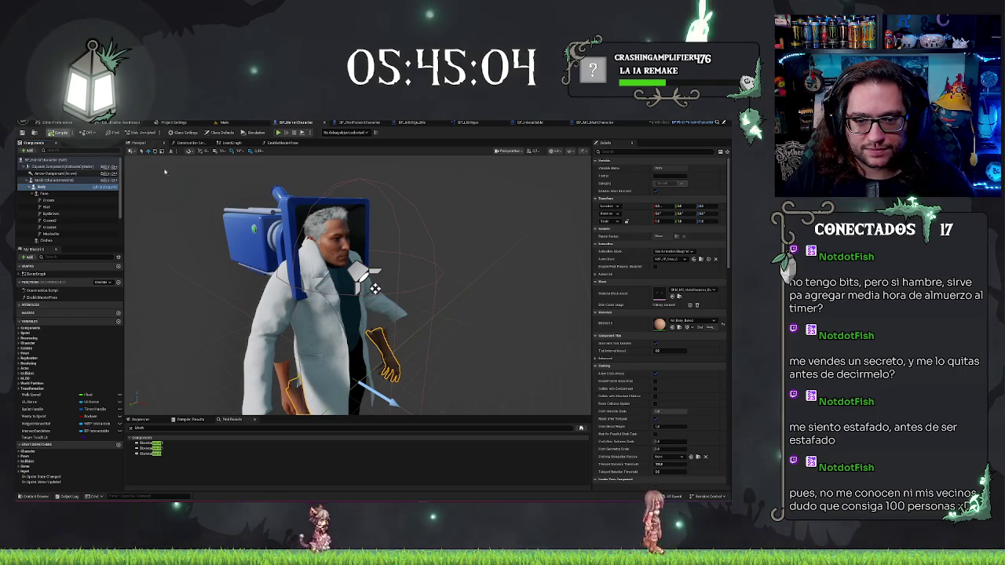
scroll(375, 289, down, 5)
drag(375, 289, 179, 194)
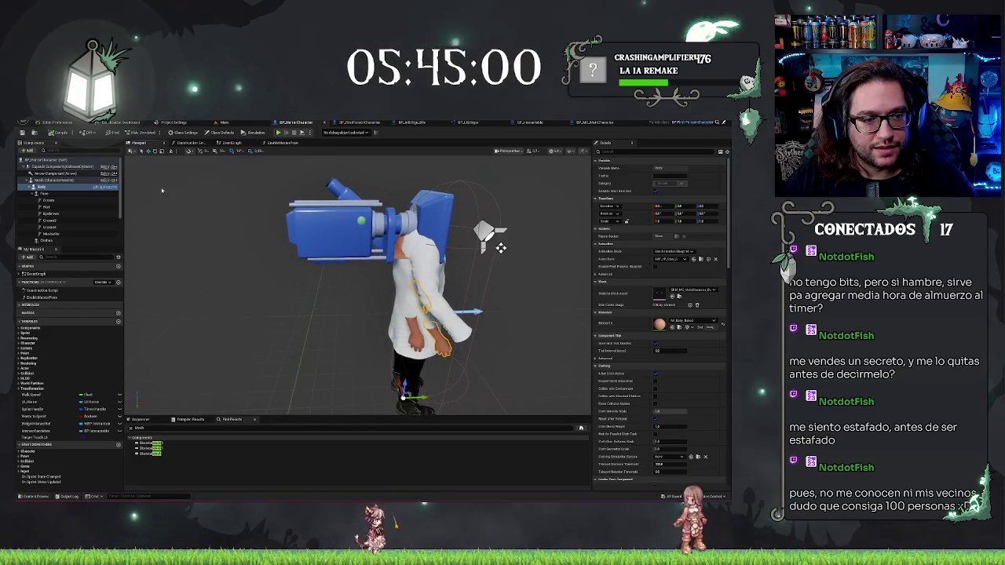
click(43, 181)
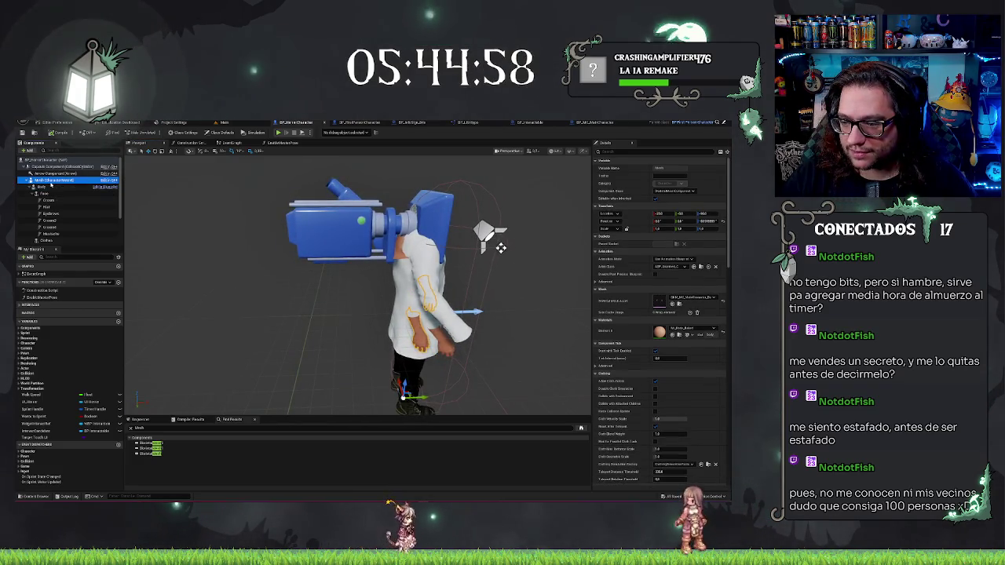
click(46, 189)
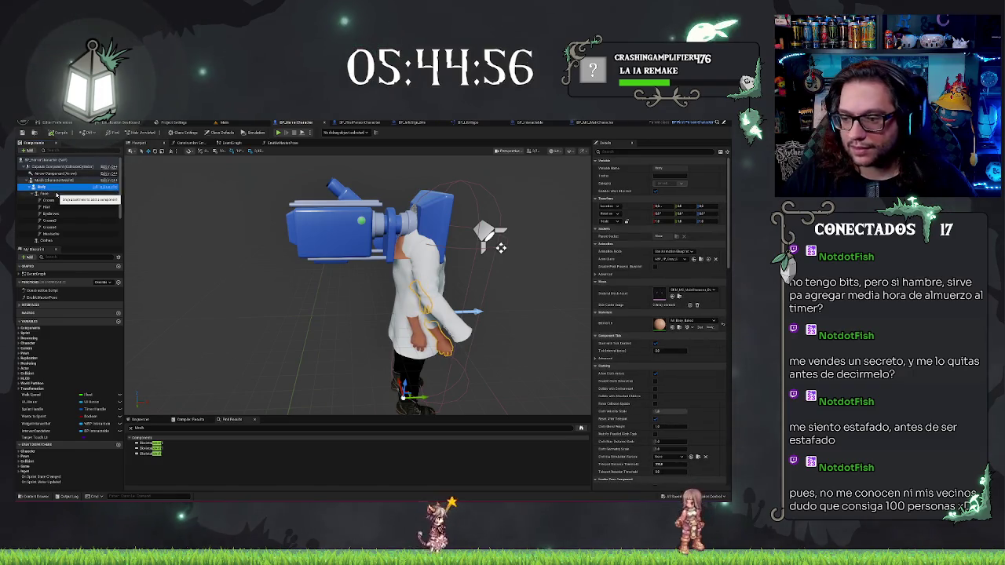
click(57, 194)
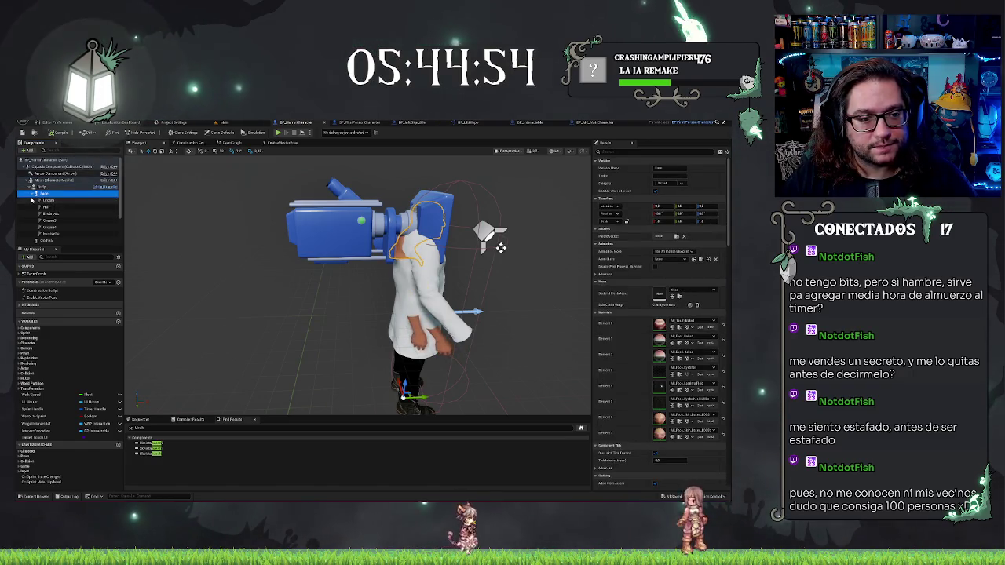
key(Left)
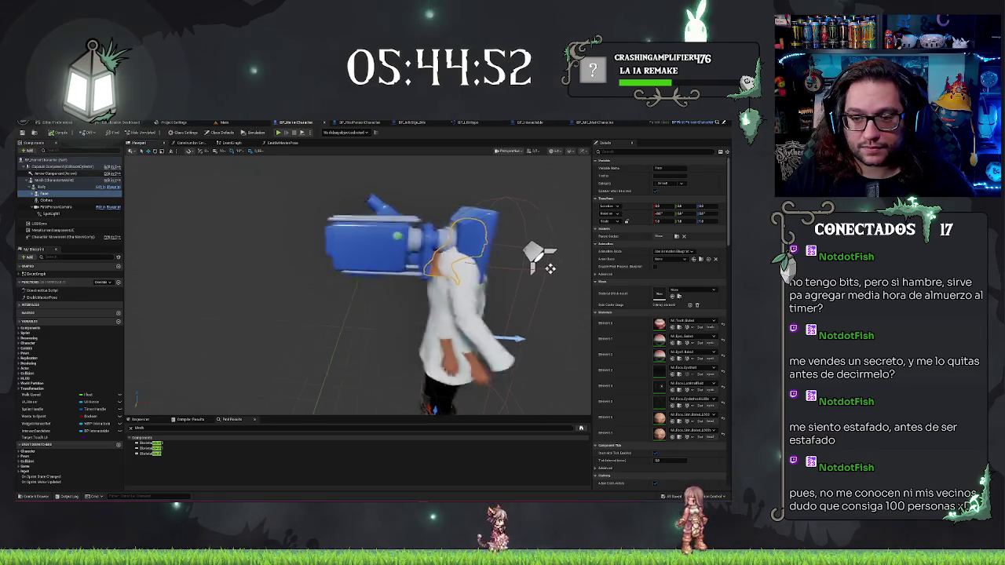
key(f)
click(51, 181)
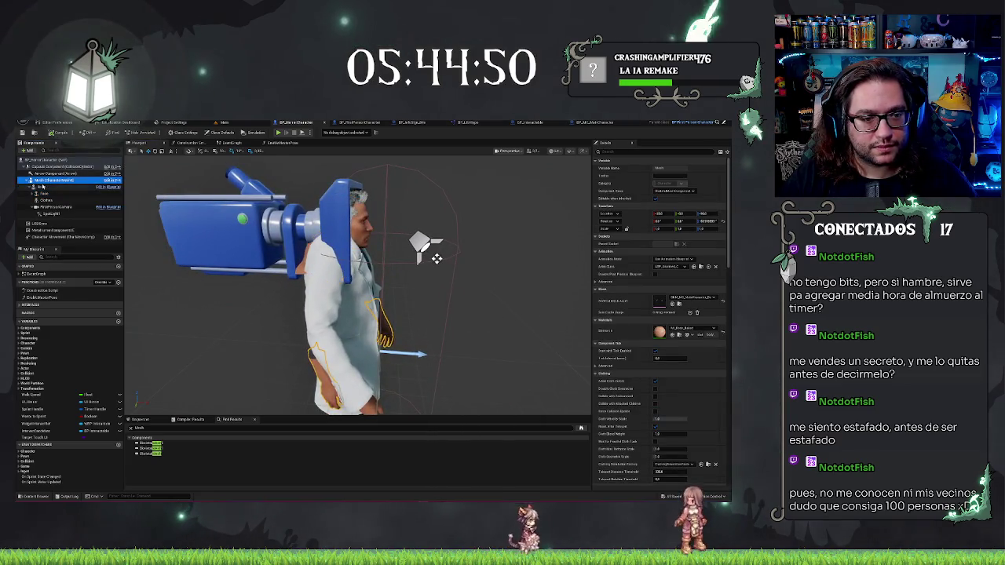
click(41, 187)
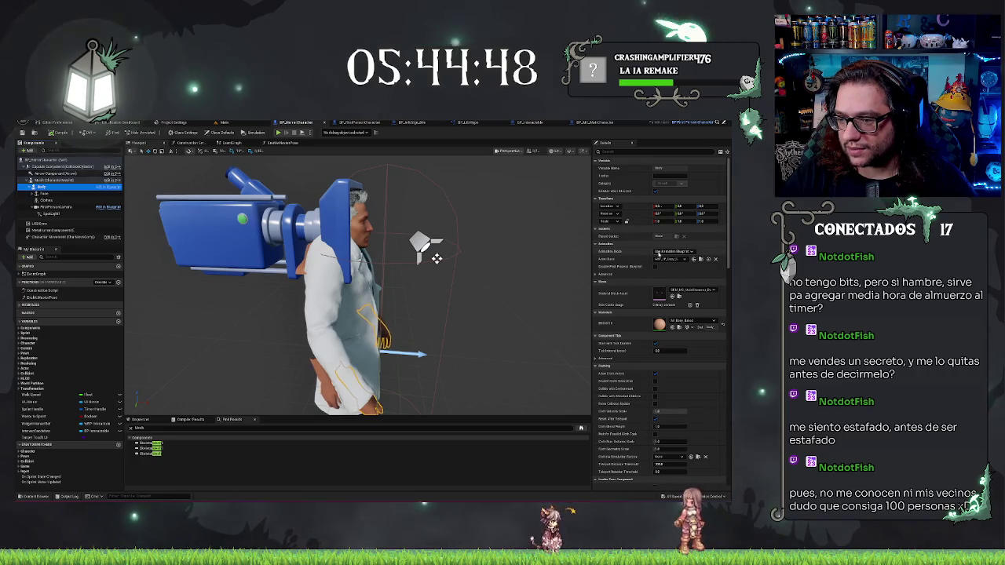
click(670, 260)
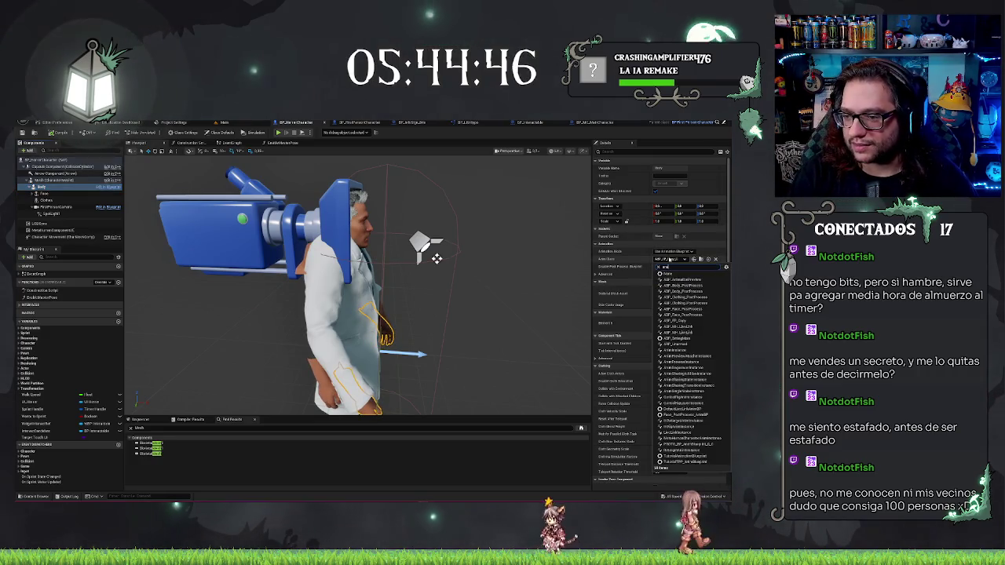
text(rm)
drag(439, 283, 259, 282)
key(ctrl+z)
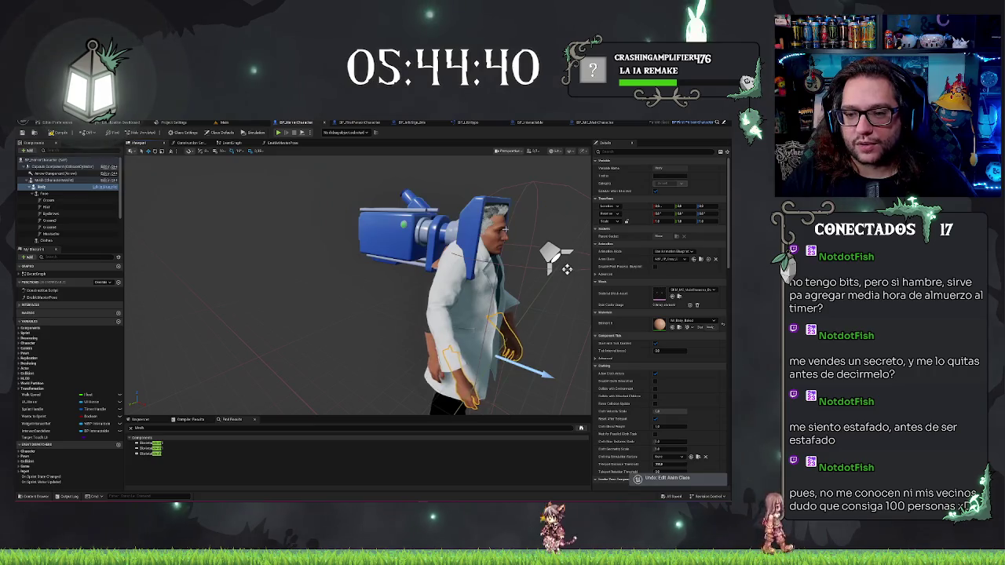
click(47, 193)
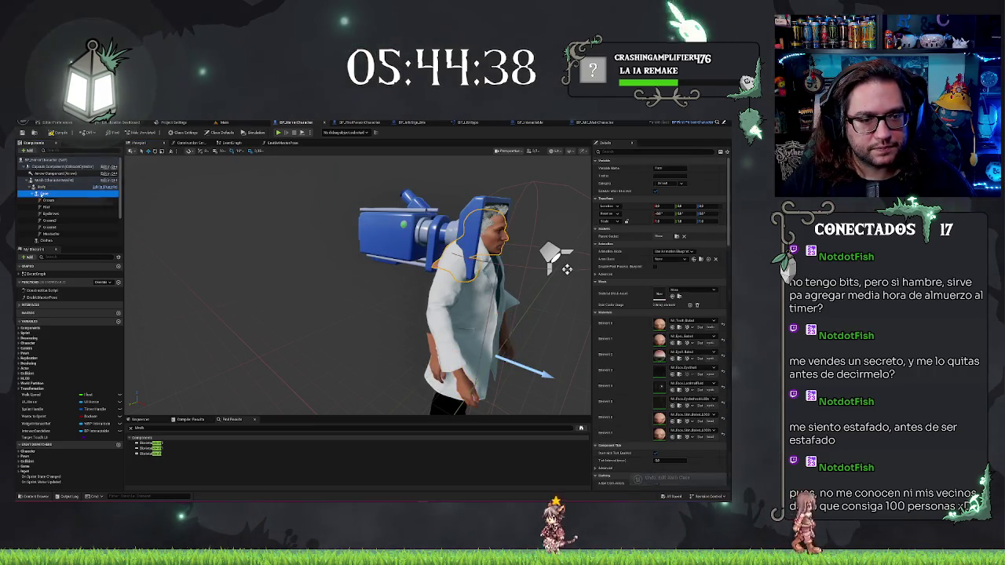
drag(264, 263, 228, 263)
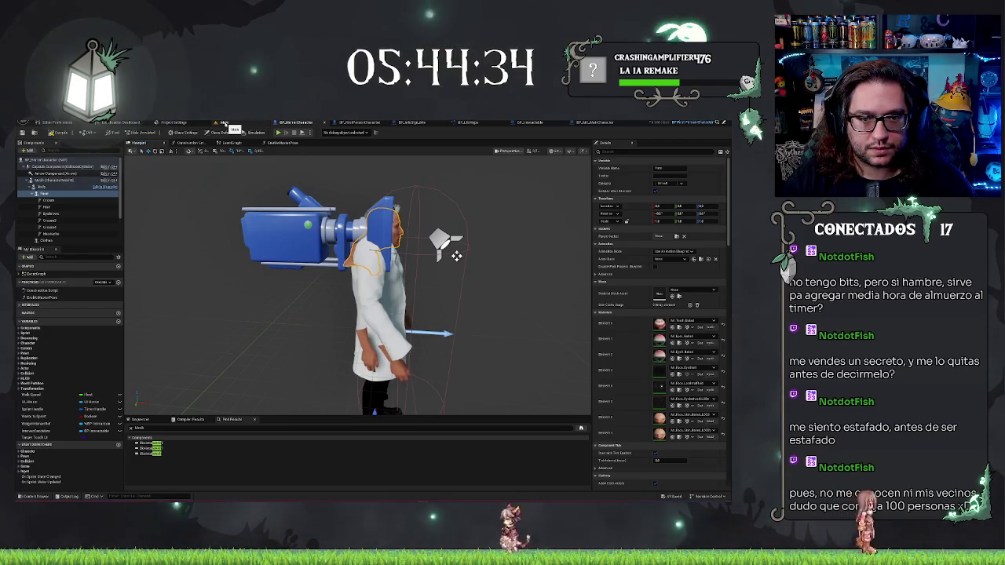
drag(314, 275, 259, 275)
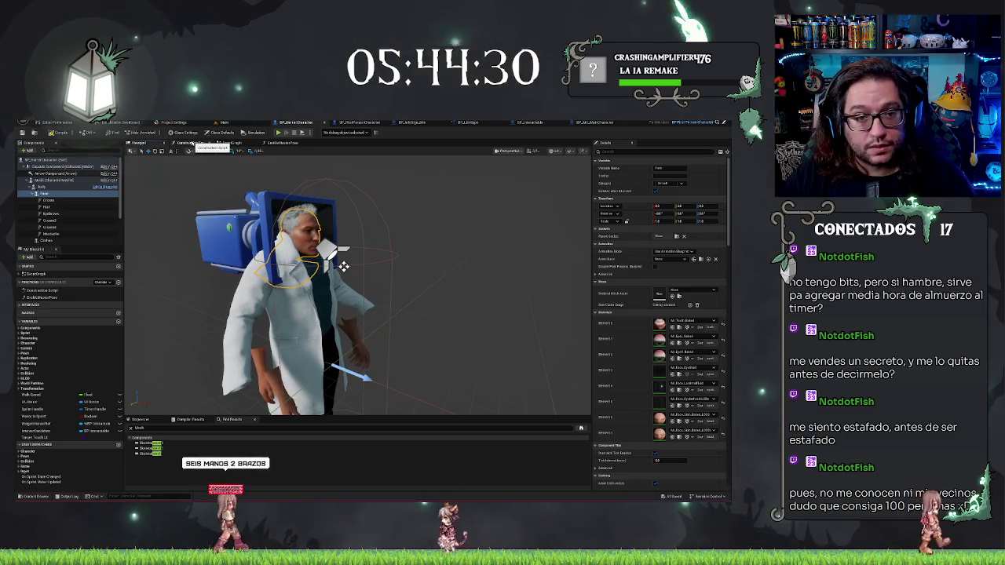
- Pan the horror Construction Script and inspect Body, Clothes and Face before switching to BP_MC_MainCharacter
click(192, 143)
mouse_move(382, 212)
mouse_down()
mouse_move(240, 204)
mouse_move(284, 208)
mouse_up()
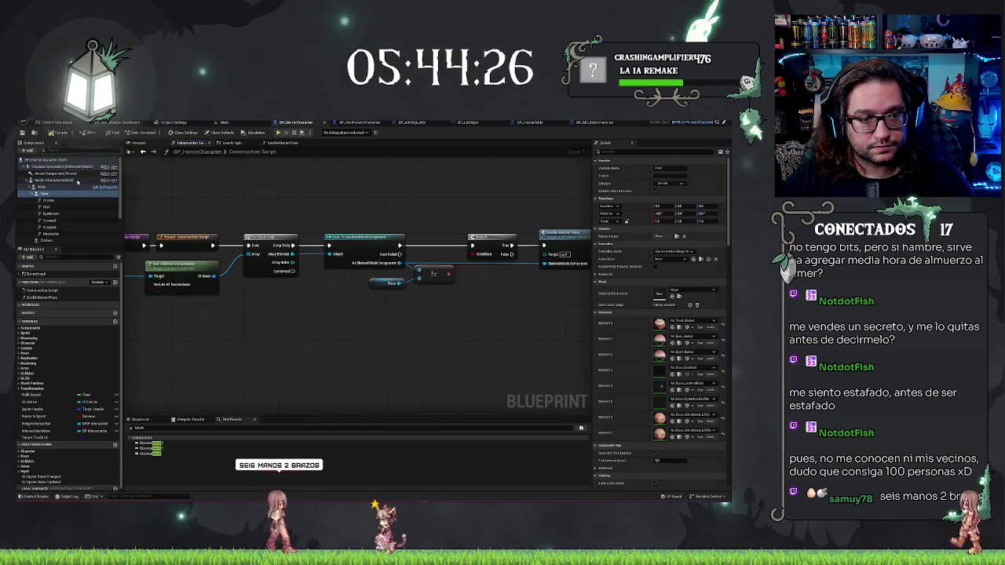
click(32, 194)
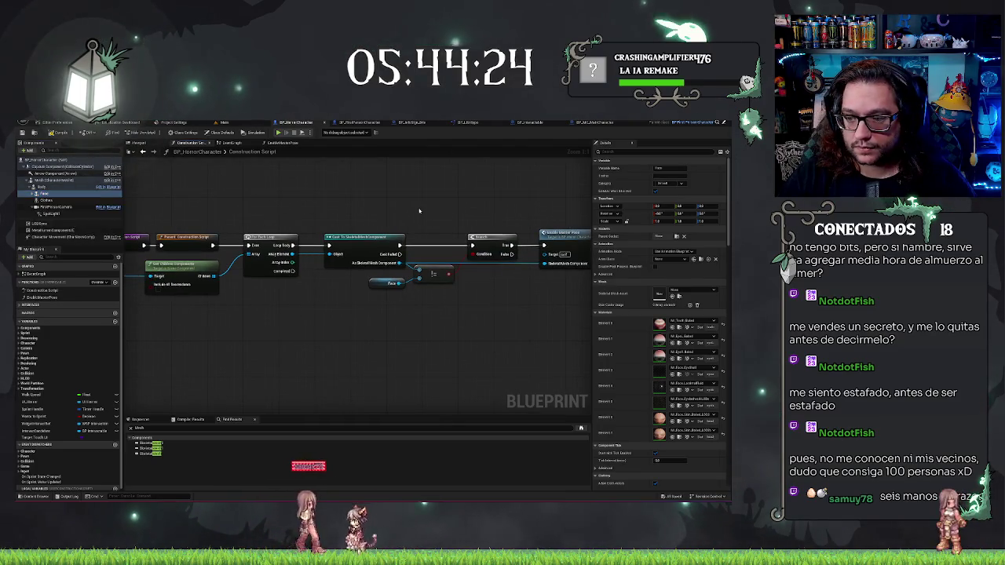
scroll(416, 210, down, 1)
drag(415, 210, 464, 217)
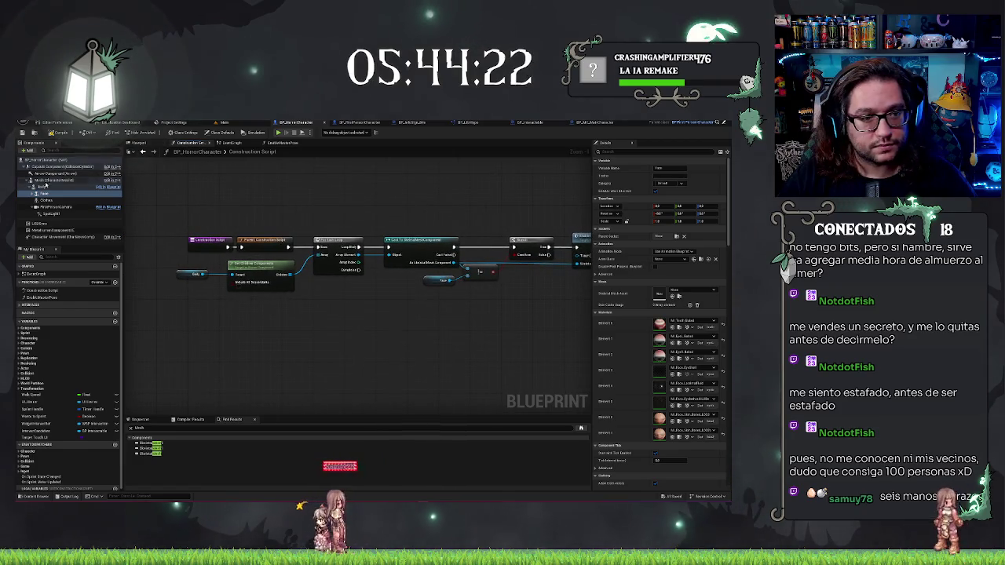
click(55, 187)
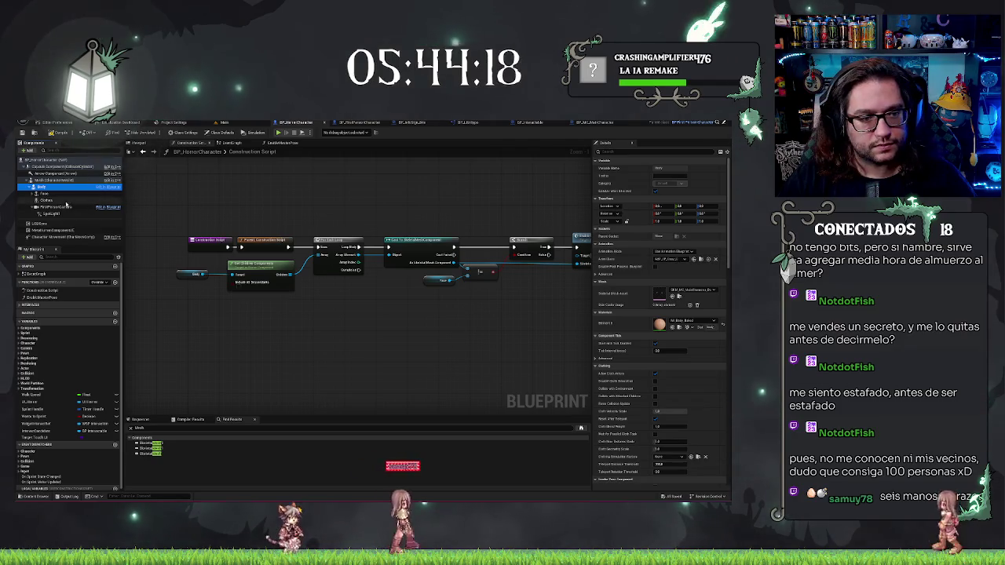
click(47, 201)
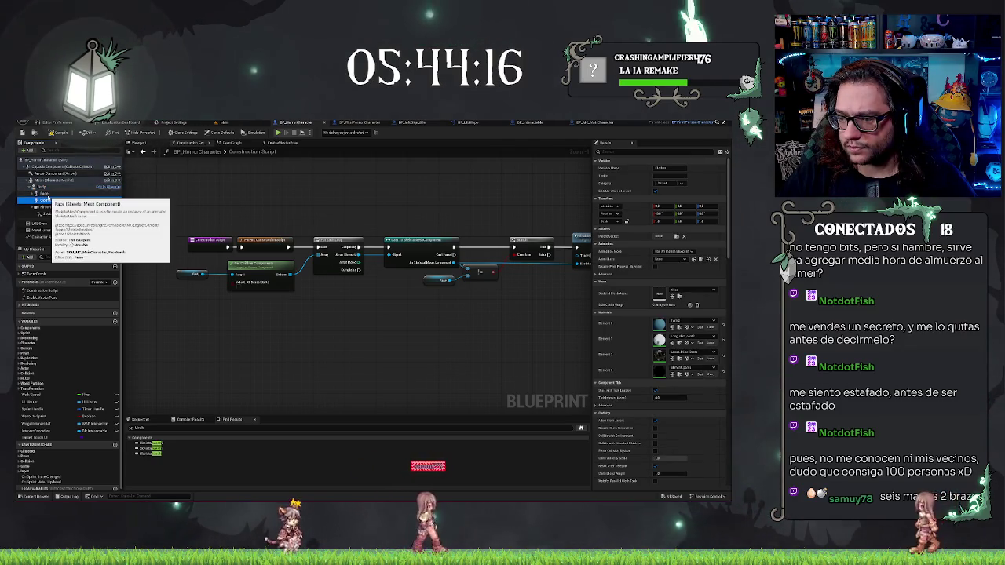
click(48, 194)
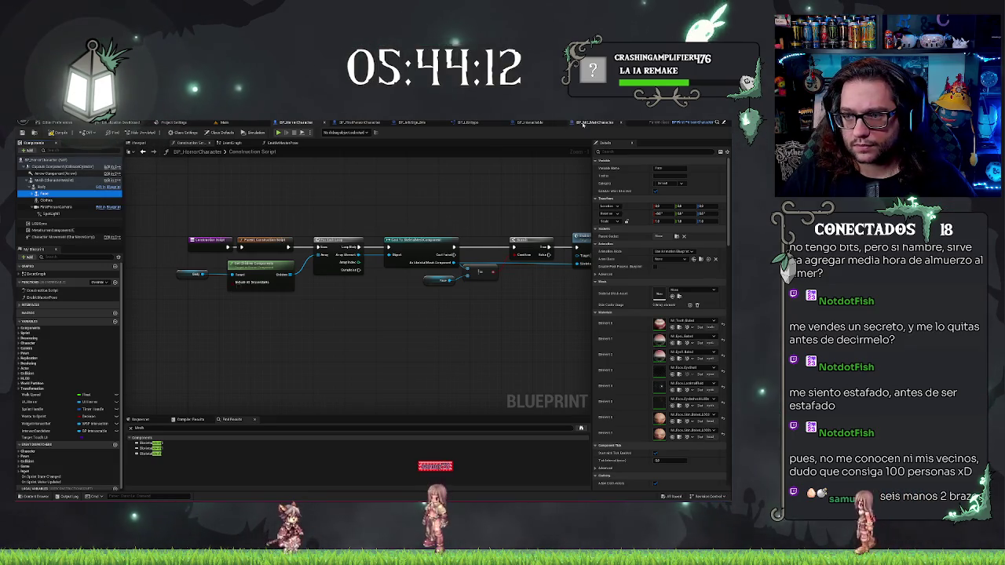
click(585, 123)
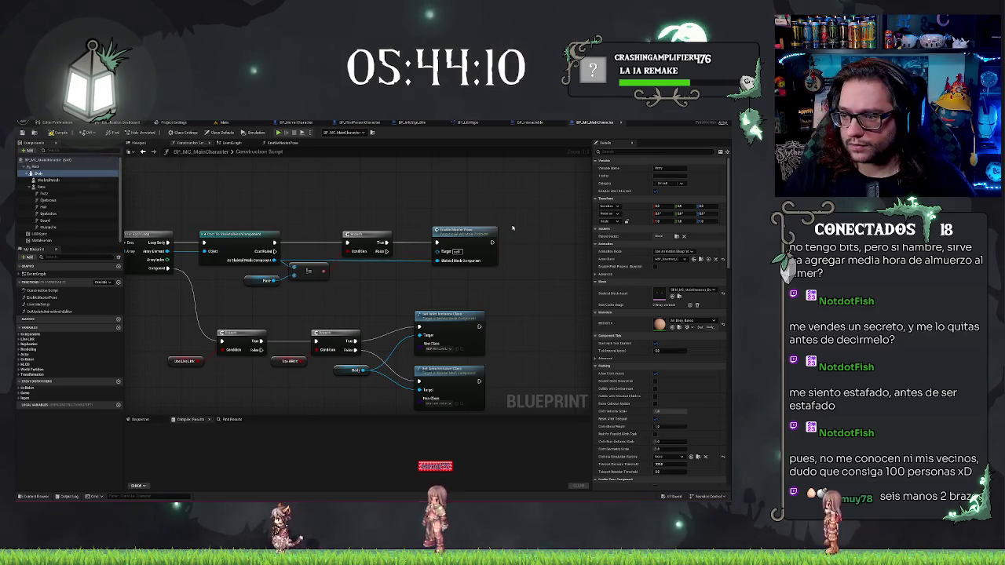
- Inspect the main character's SkeletalMesh and EnableMasterPose graph, then return to the horror Construction Script
click(49, 180)
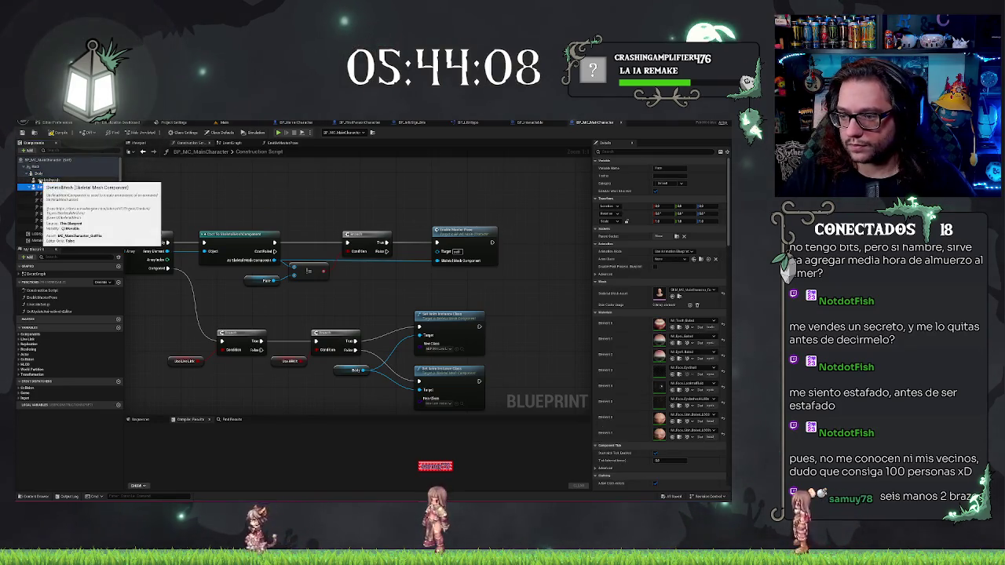
click(147, 145)
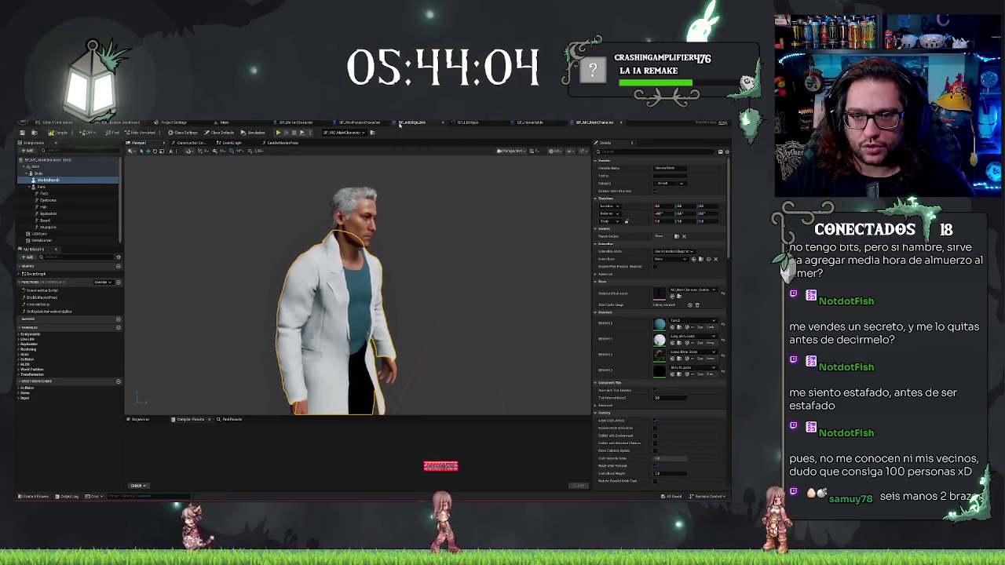
click(298, 142)
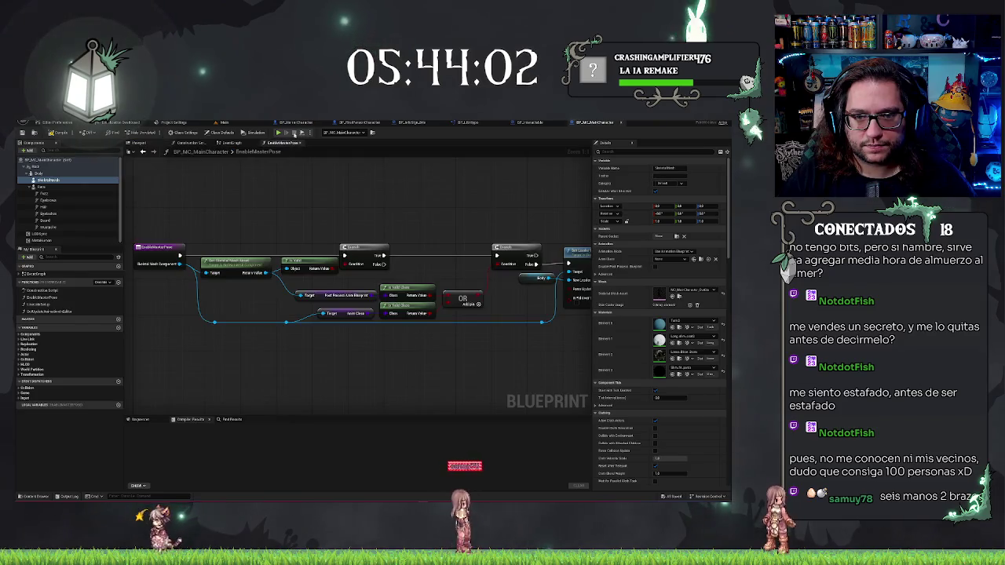
drag(421, 213, 354, 202)
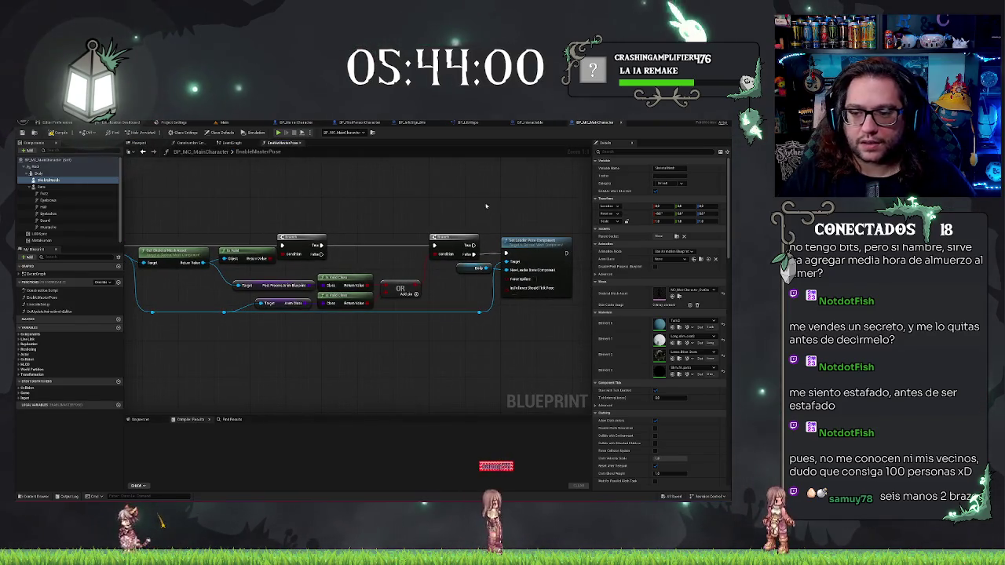
key(ctrl+Tab)
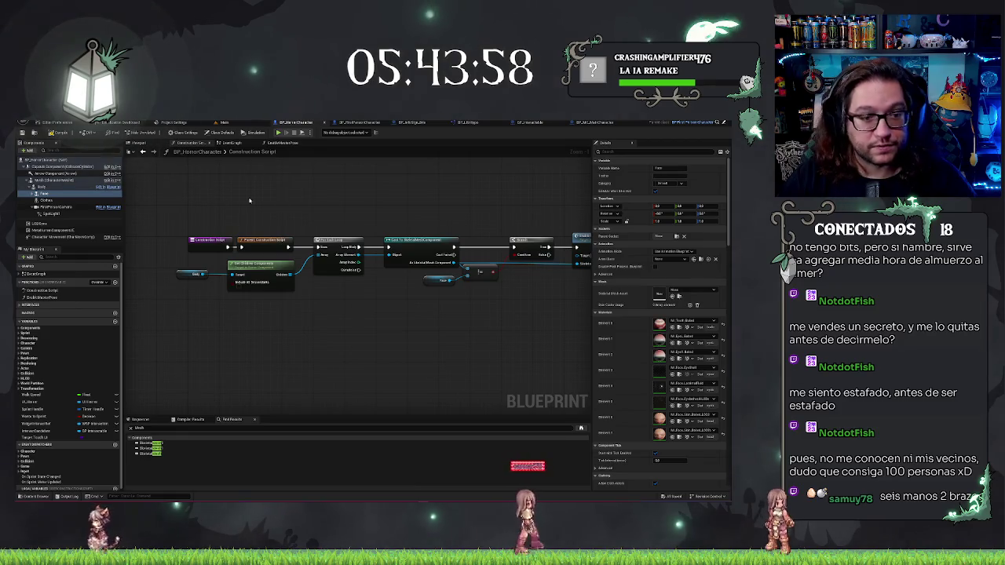
- Drop a Body reference node into EnableMasterPose, then orbit the horror character's 3D preview
click(272, 145)
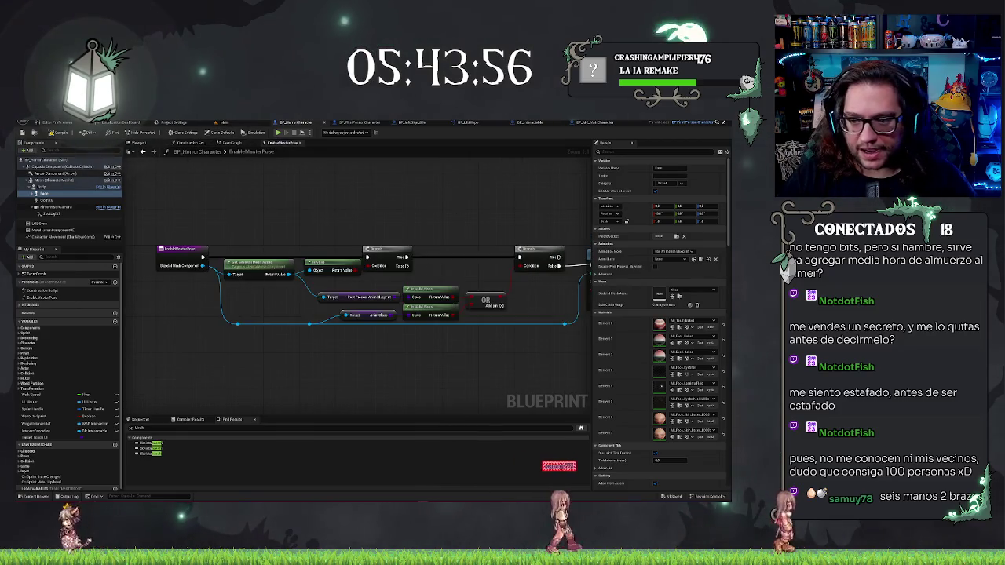
key(Up)
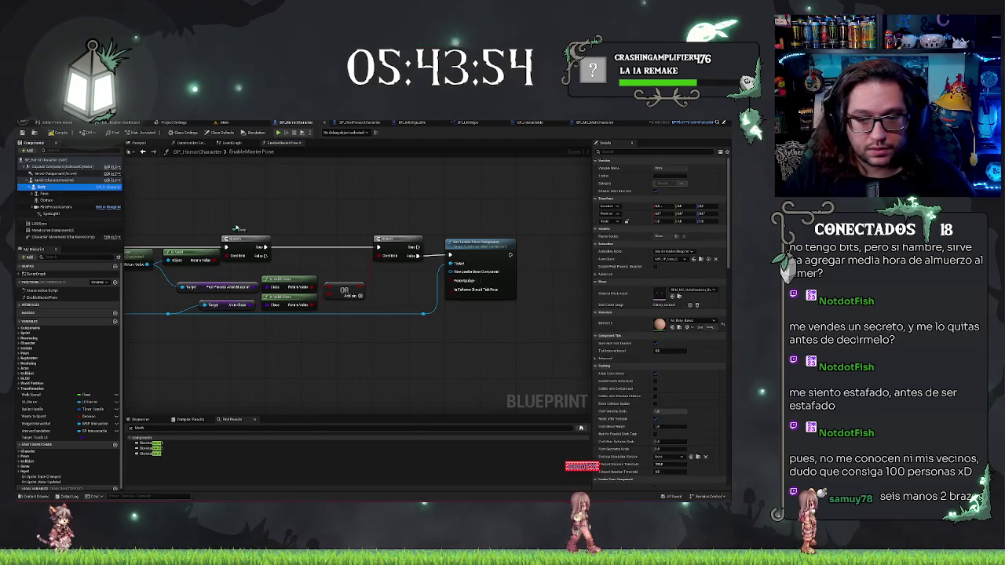
drag(387, 274, 387, 275)
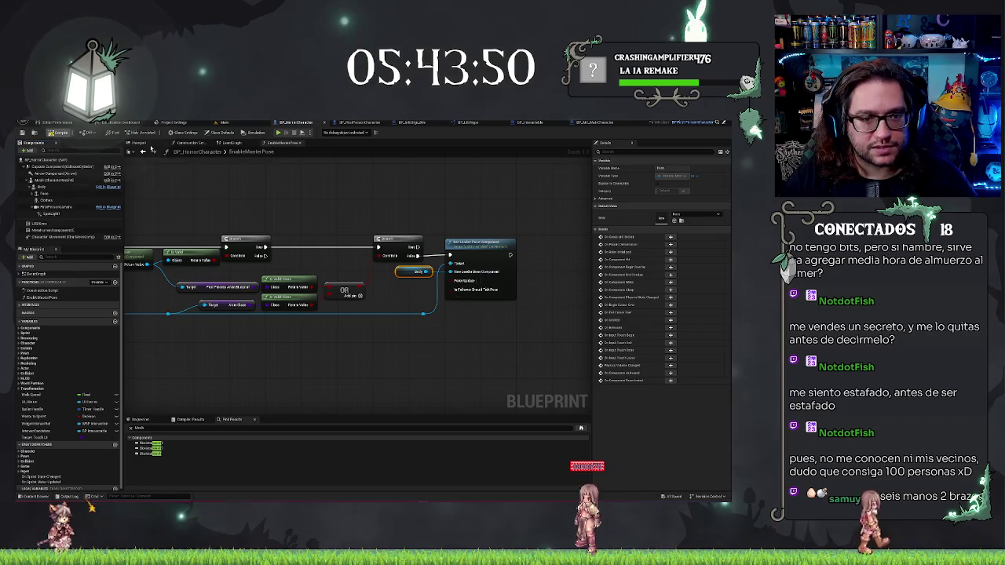
click(139, 143)
mouse_move(337, 264)
mouse_down()
mouse_move(446, 255)
mouse_move(369, 227)
mouse_move(346, 236)
mouse_move(475, 257)
mouse_move(377, 236)
mouse_up()
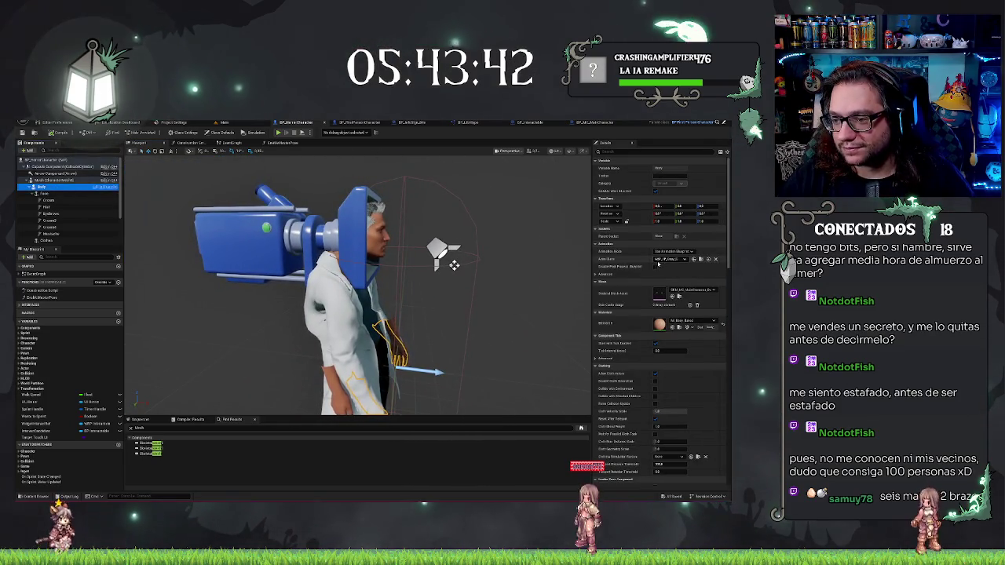
- Orbit around the character checking the Mesh and Body components, then return to the Main level
click(36, 180)
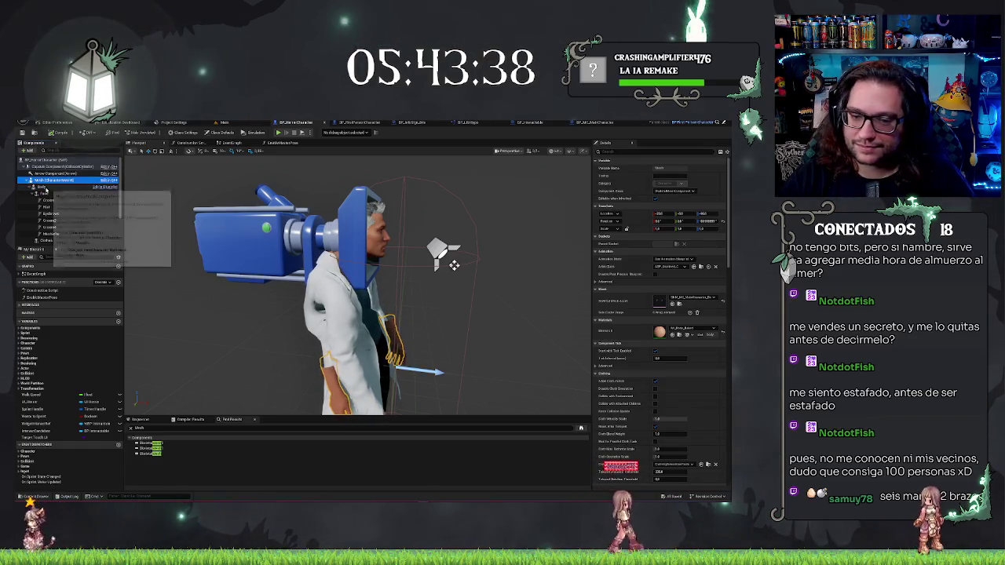
drag(329, 282, 251, 282)
drag(456, 285, 416, 284)
mouse_move(353, 267)
mouse_down()
mouse_move(353, 244)
mouse_move(291, 243)
mouse_up()
mouse_move(512, 164)
mouse_down()
mouse_move(436, 223)
mouse_move(392, 222)
mouse_move(400, 216)
mouse_move(258, 168)
mouse_up()
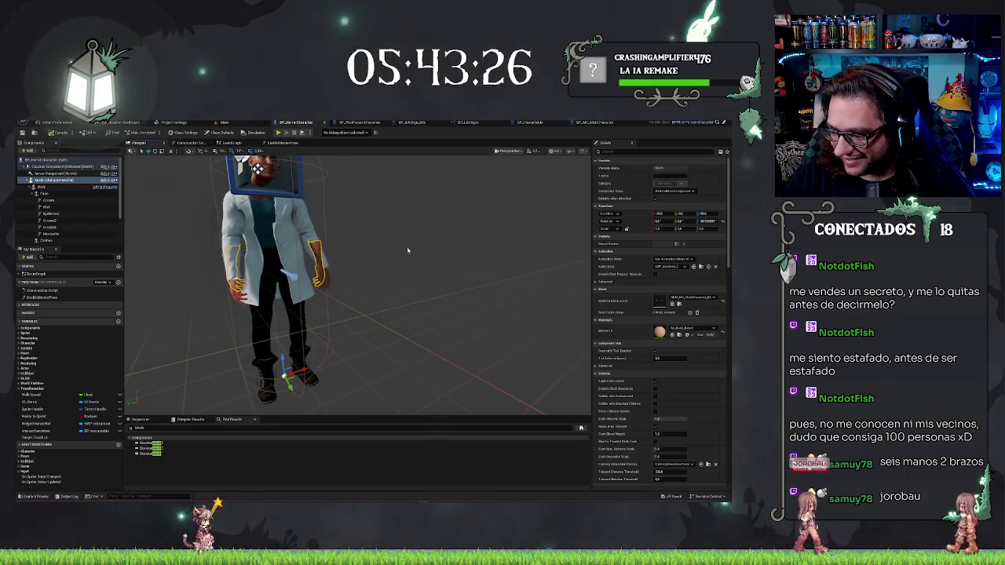
drag(370, 246, 346, 240)
drag(277, 165, 348, 168)
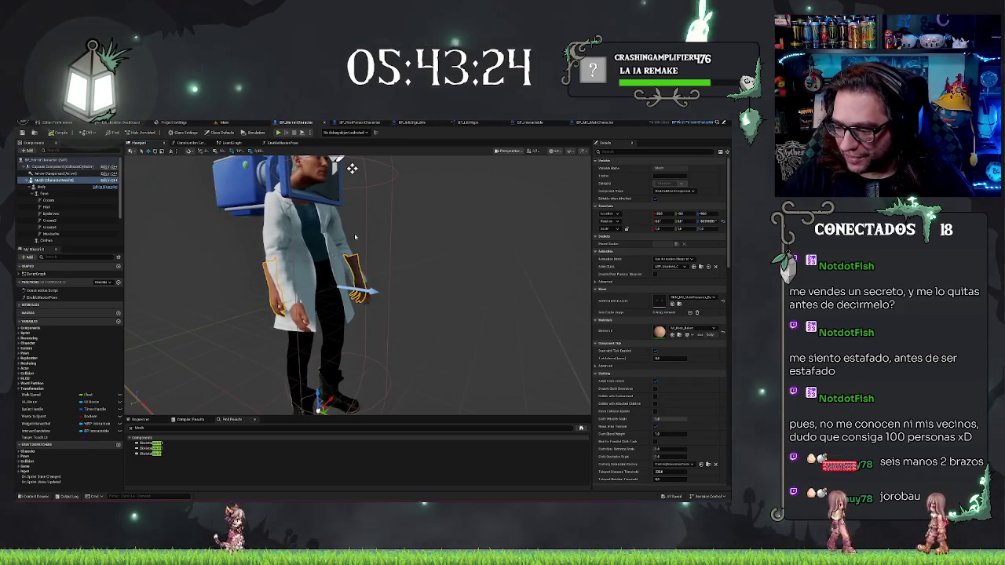
click(341, 323)
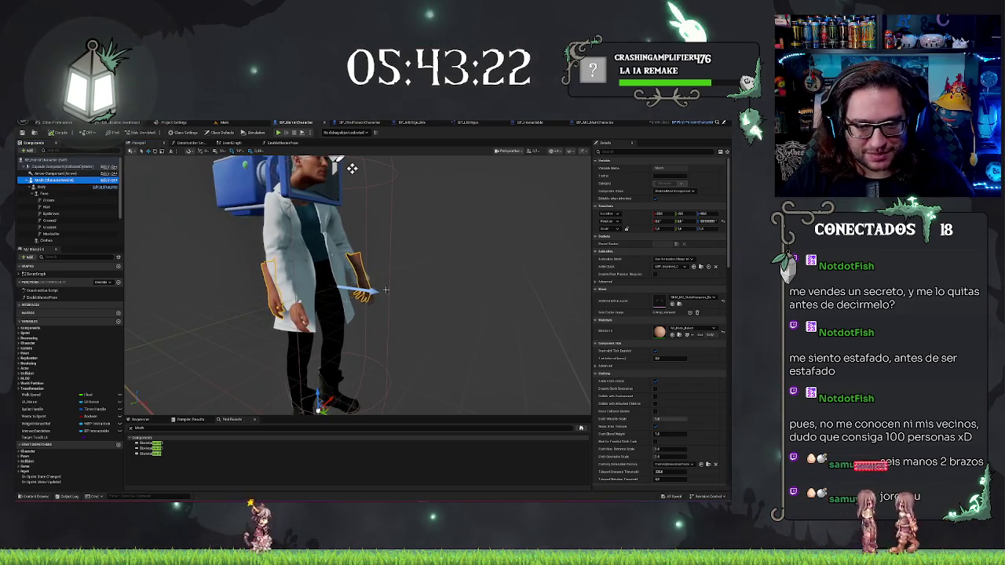
click(47, 186)
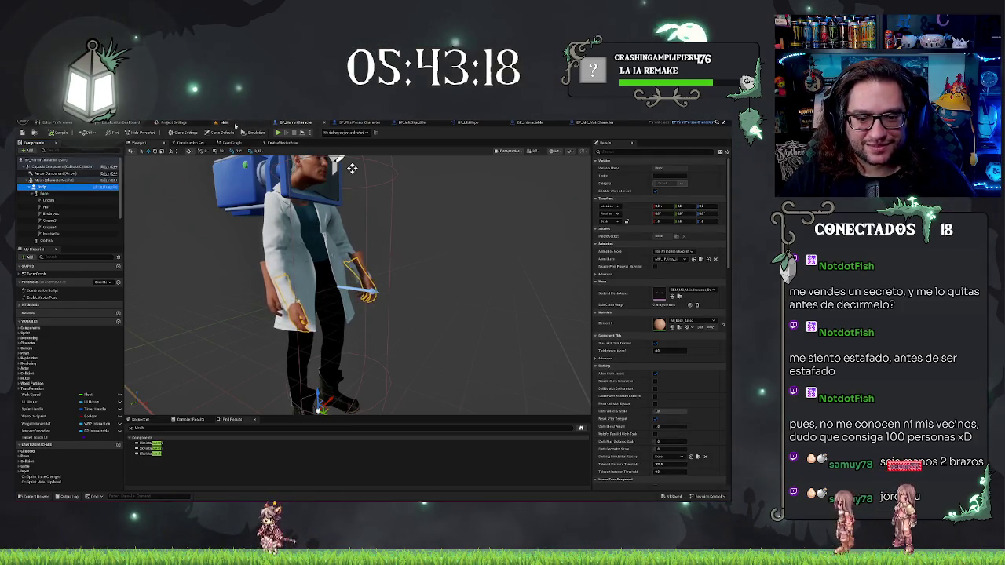
click(234, 124)
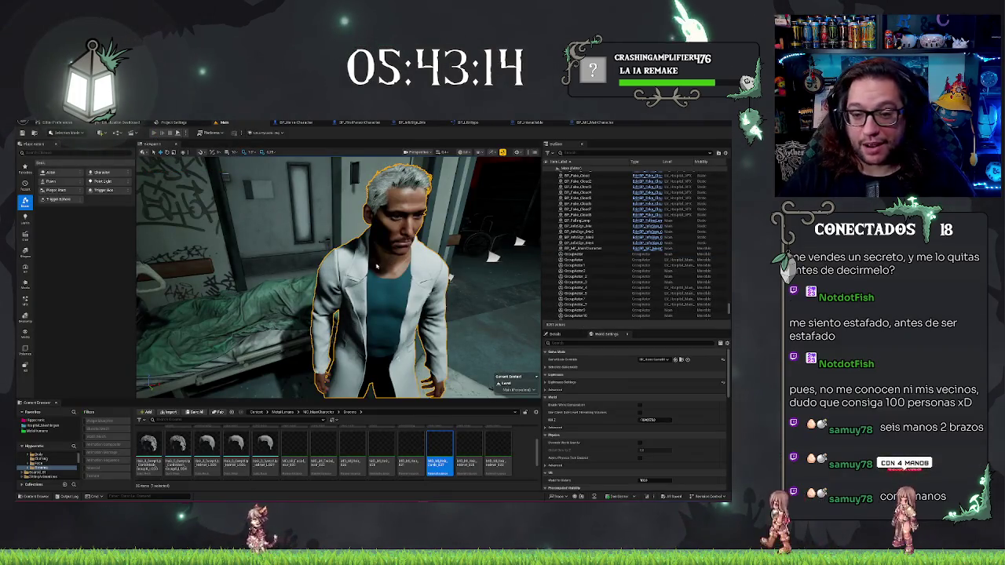
- Play-test the level briefly, then select the Face component back in the character blueprint
key(alt+p)
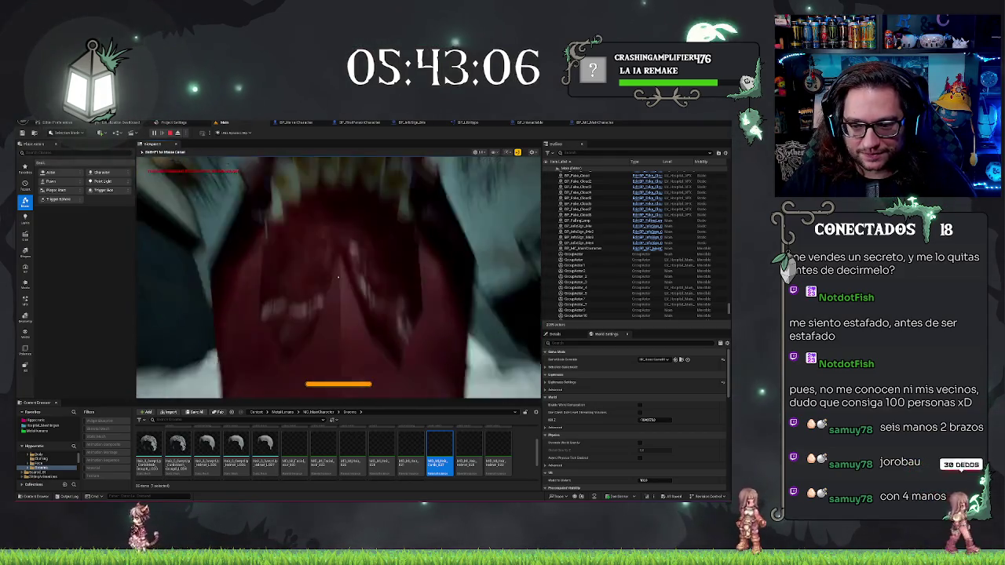
key(Escape)
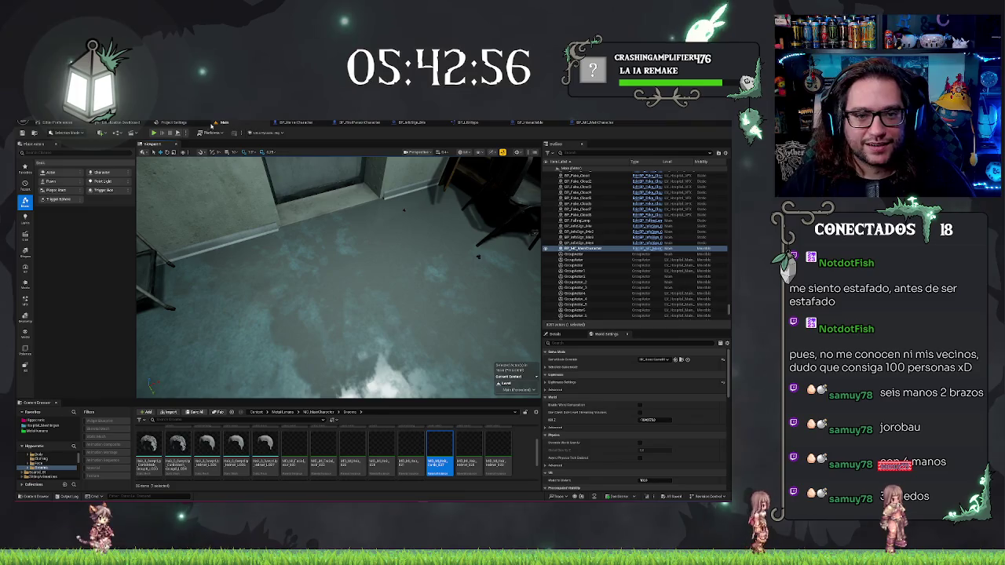
click(292, 122)
click(46, 194)
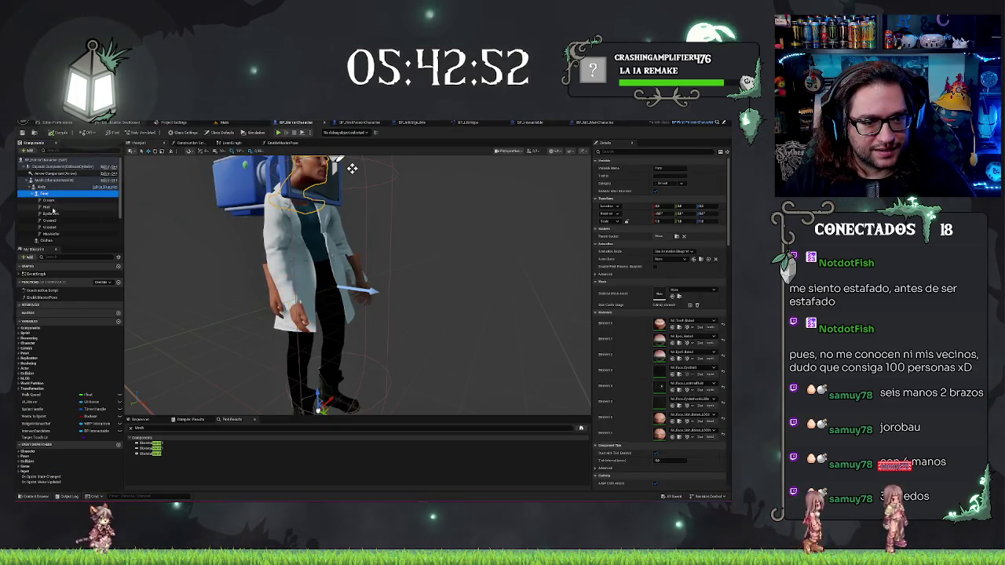
- Search the Face-through-Mustache parts' Details for 'only' then 'overner', and return to the Main level
shift+click(51, 234)
click(627, 152)
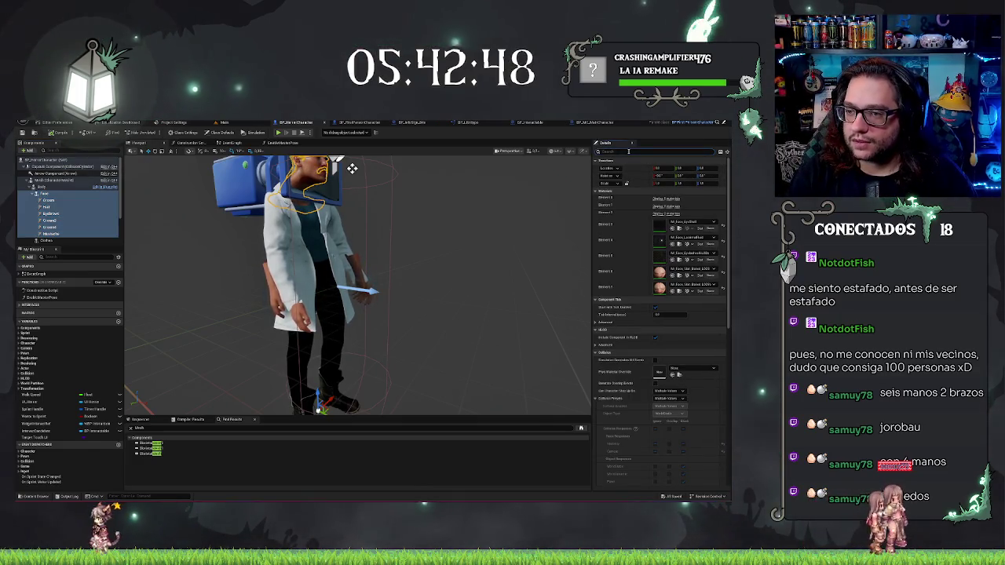
text(only)
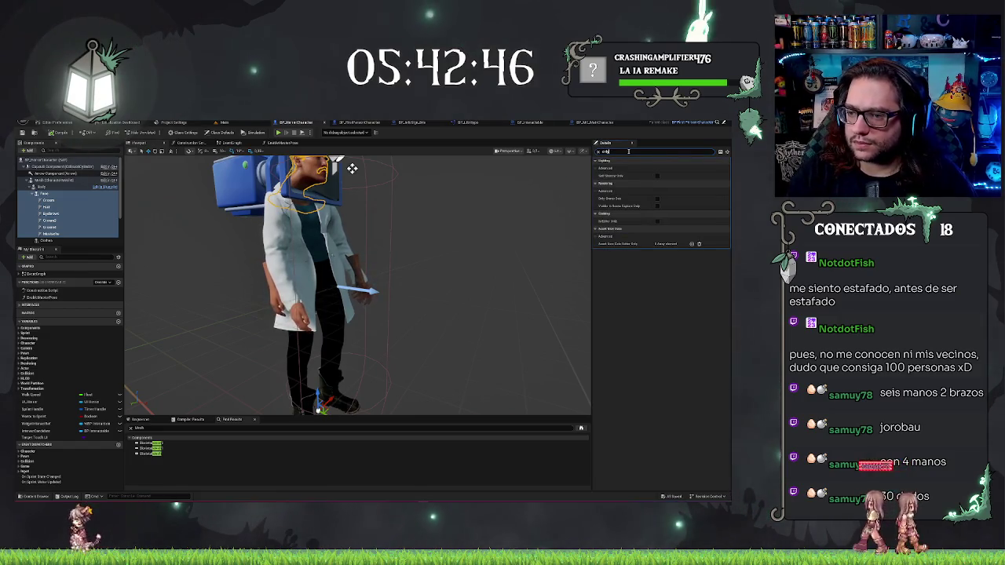
key(ctrl+a)
text(over)
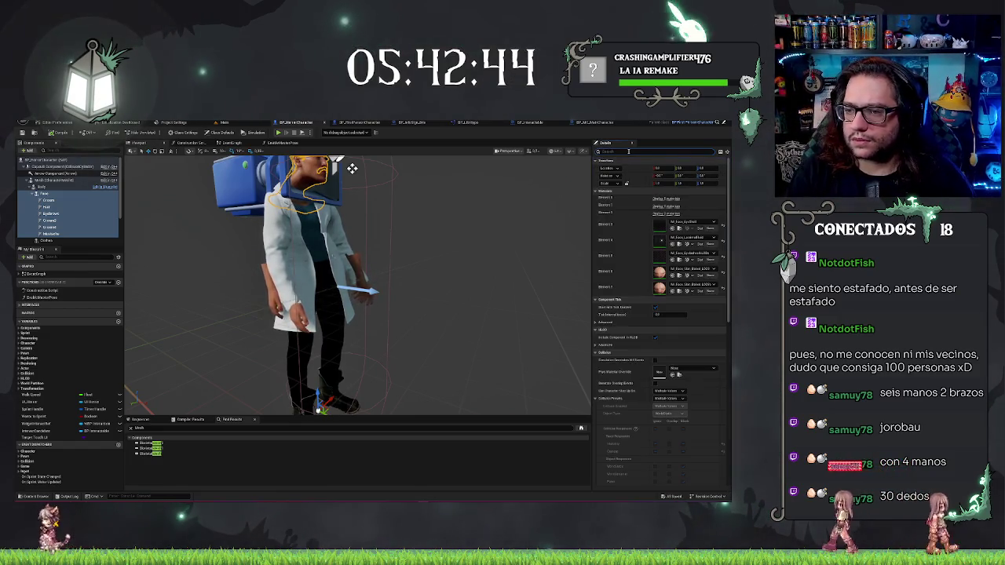
text(ner)
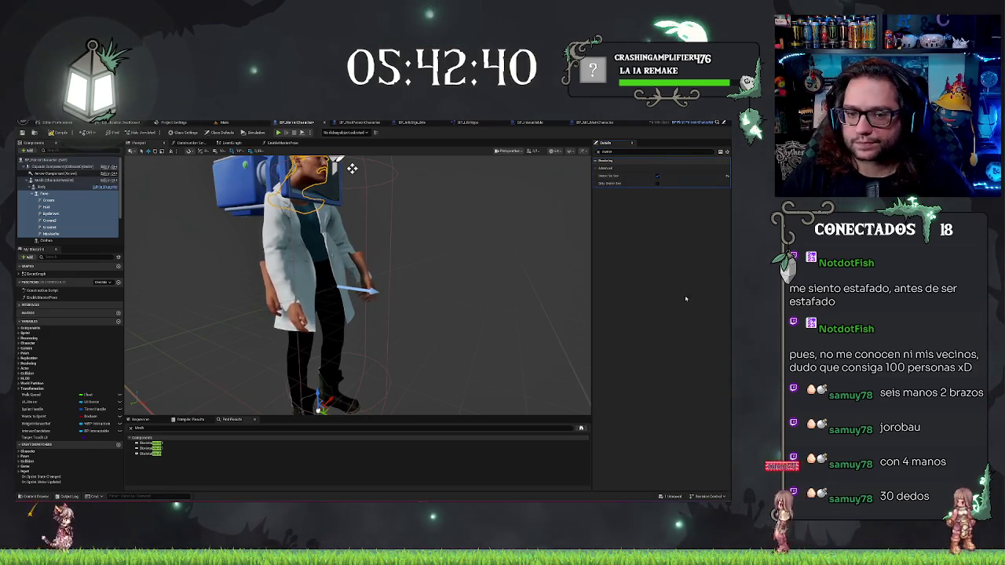
click(76, 166)
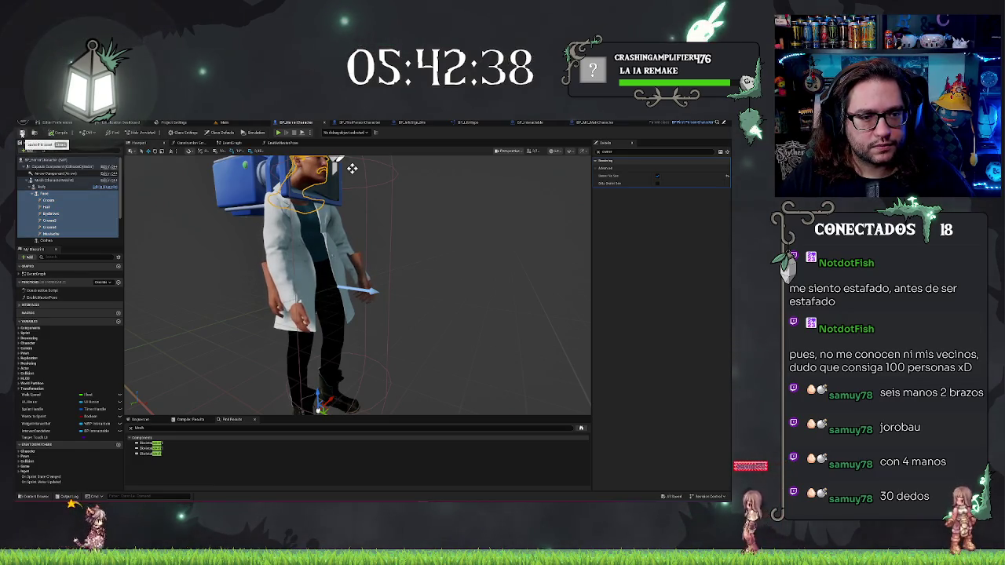
key(ctrl+Tab)
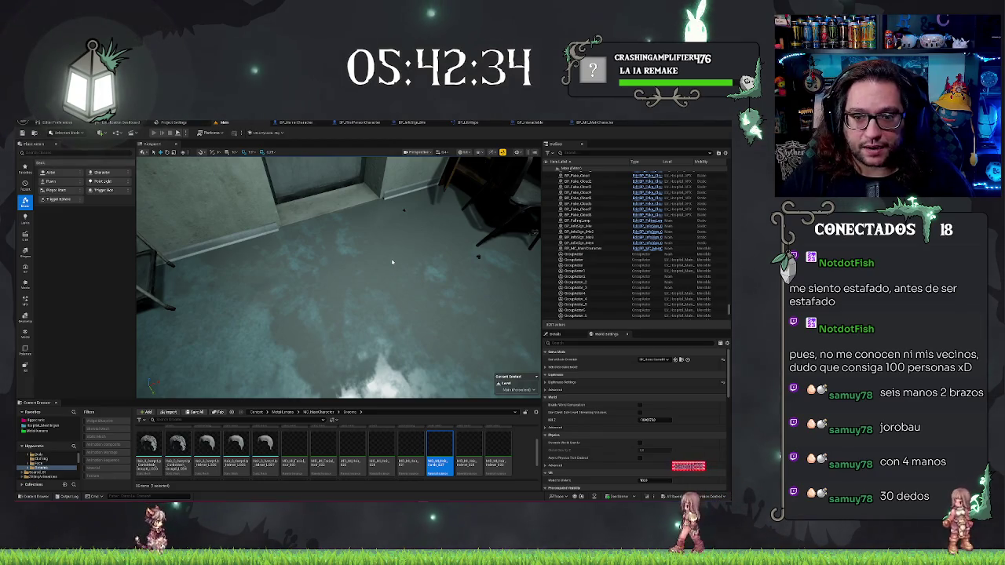
- Start Play In Editor on the Main hospital level with Alt+P
key(alt+p)
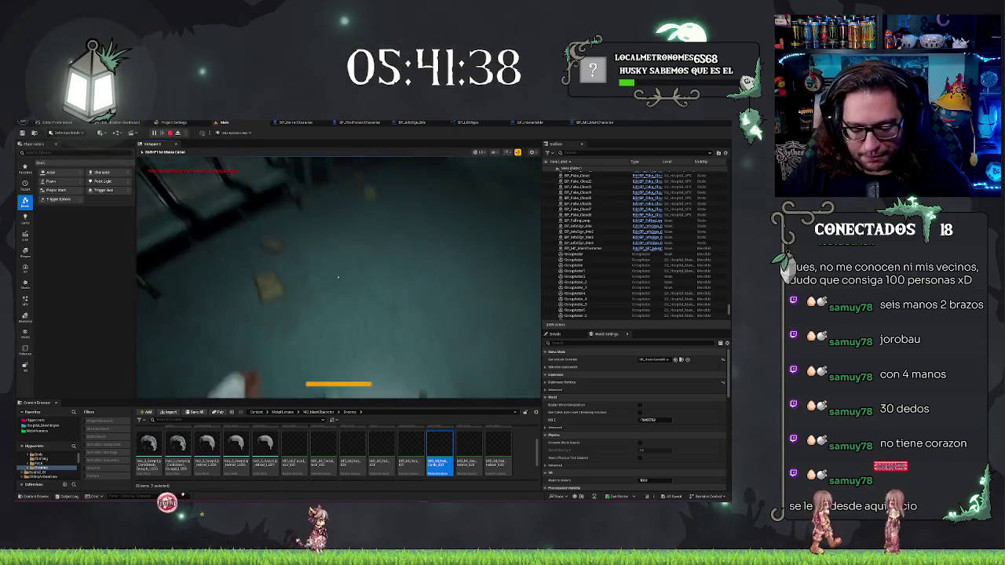
- Eject from the player with F8, repossess the character, and stop the play session
key(F8)
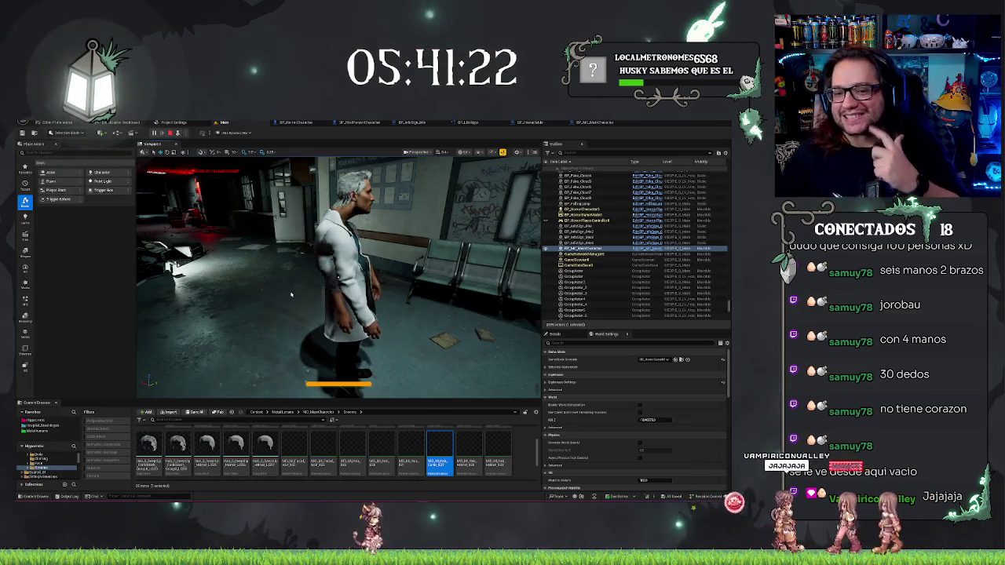
key(F8)
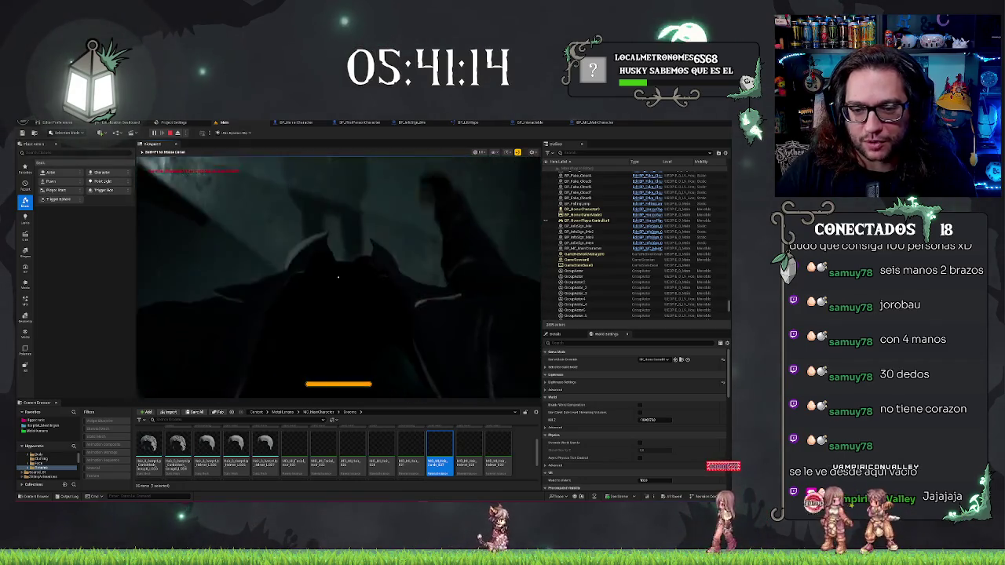
key(Escape)
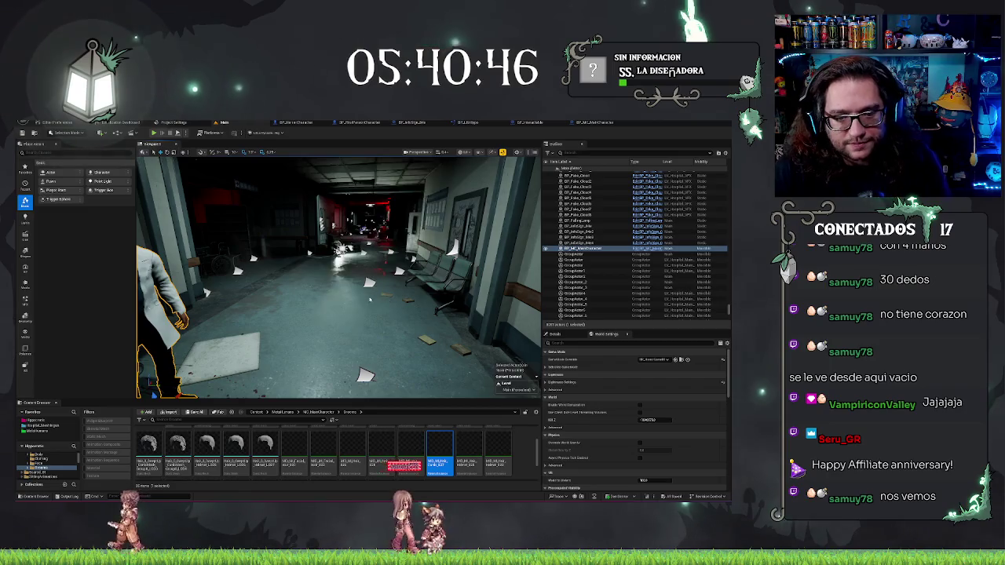
- Frame the selected character, delete the selection, and fly the view into the dark corridor
key(f)
scroll(521, 341, down, 5)
drag(520, 341, 364, 305)
key(Delete)
drag(336, 267, 336, 267)
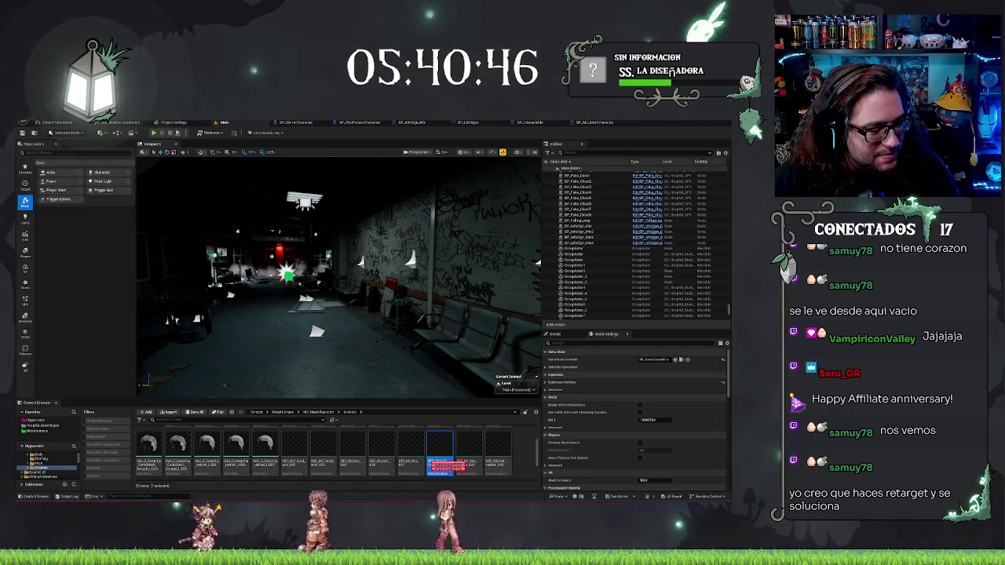
- Switch to the BP_Unreal Character blueprint and orbit in close on the doctor's head
drag(446, 462, 476, 462)
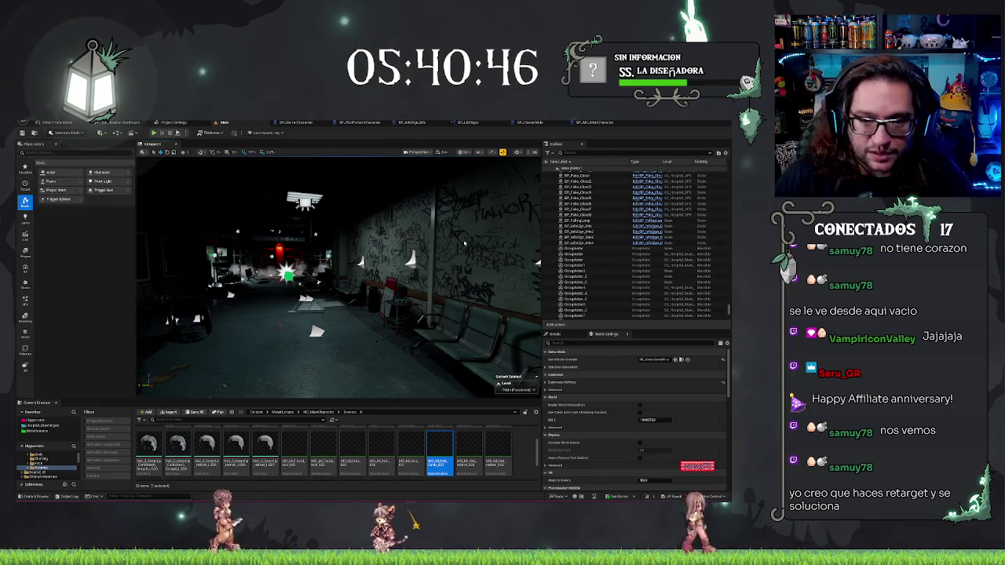
click(294, 123)
mouse_move(409, 194)
mouse_down()
mouse_move(409, 181)
mouse_move(409, 206)
mouse_move(385, 181)
mouse_move(431, 243)
mouse_up()
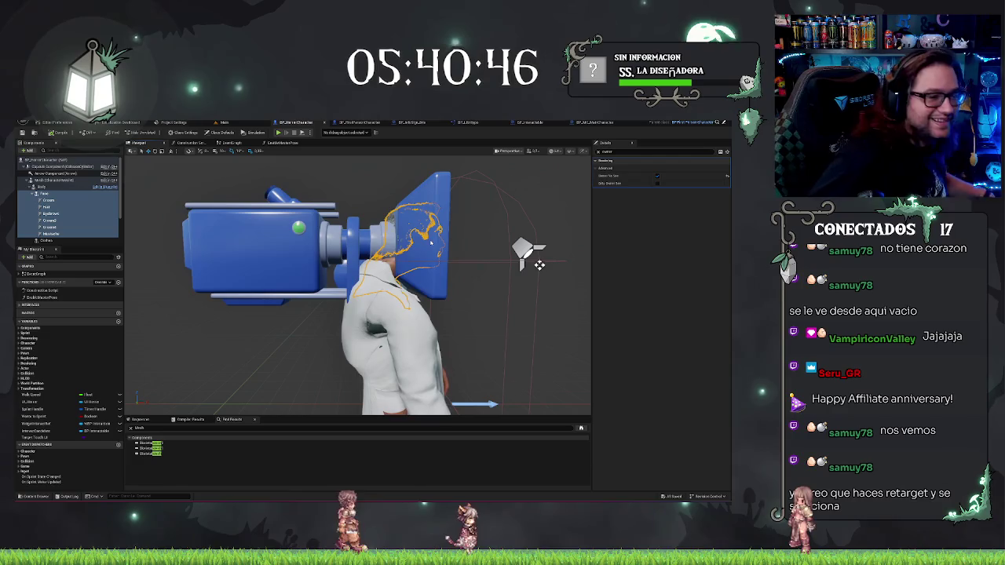
- Orbit to the character's face, select the Body component, and return to the Main level
drag(478, 256, 353, 259)
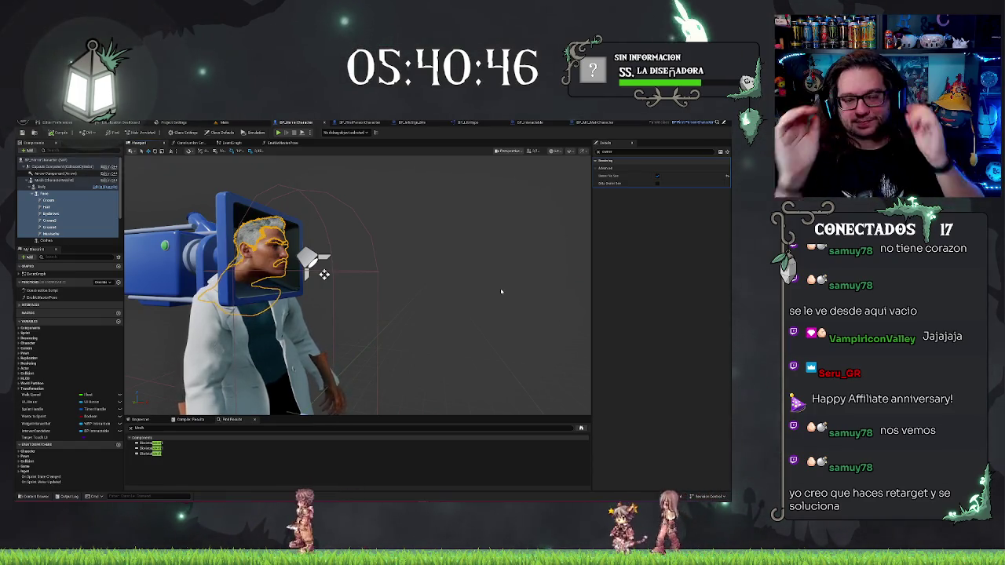
click(64, 180)
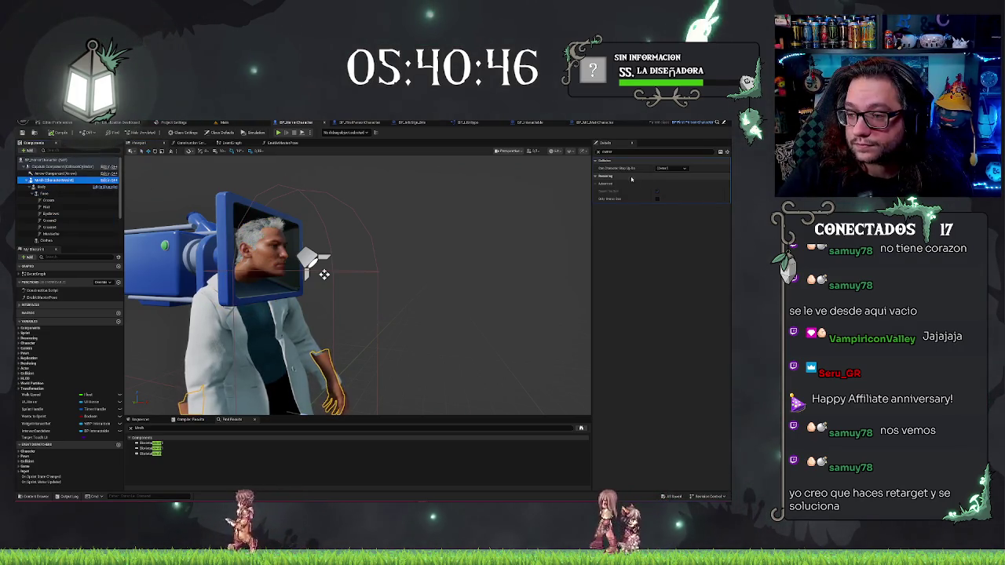
key(Down)
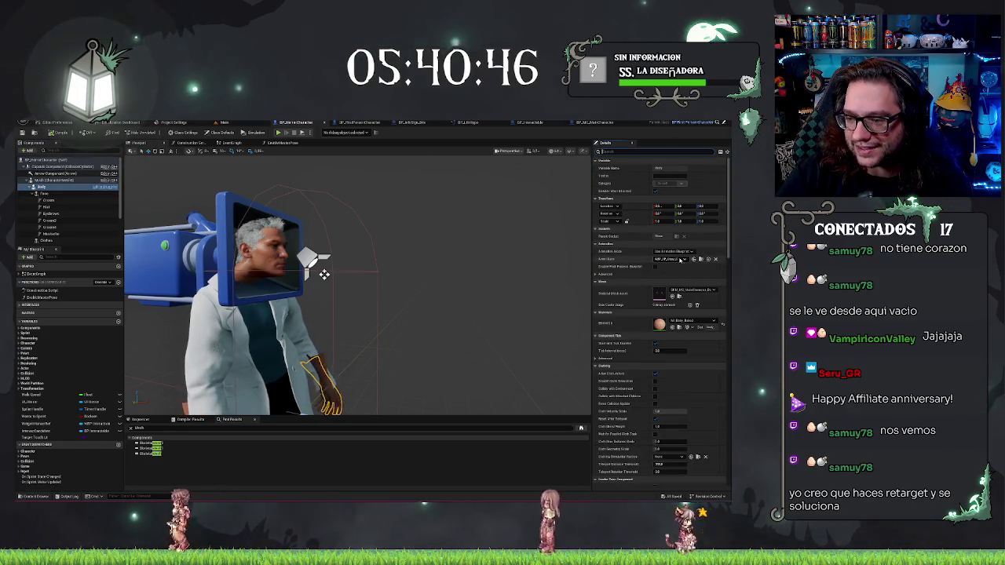
click(224, 122)
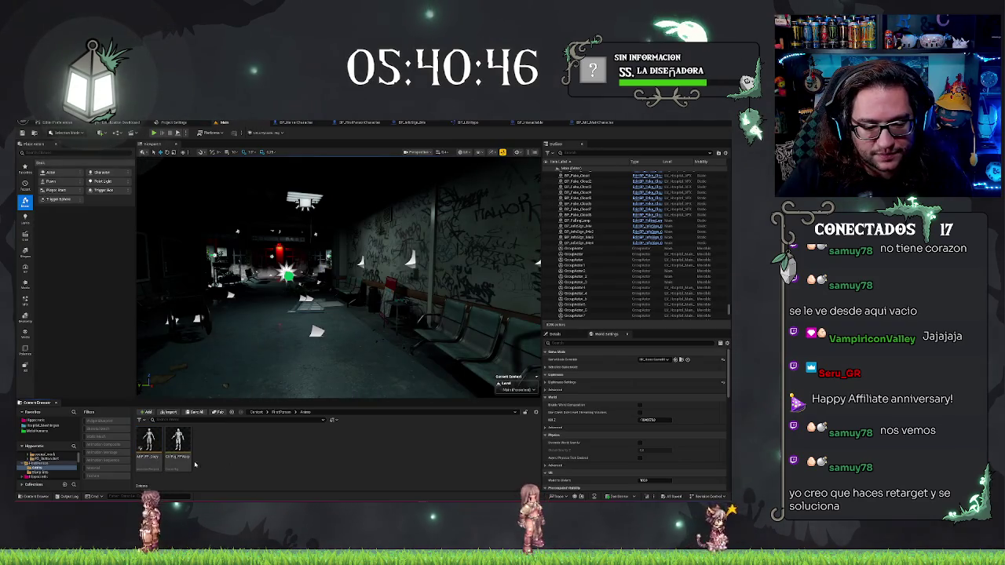
- Duplicate the ABP_FP_Copy animation blueprint, keeping the default name
click(156, 444)
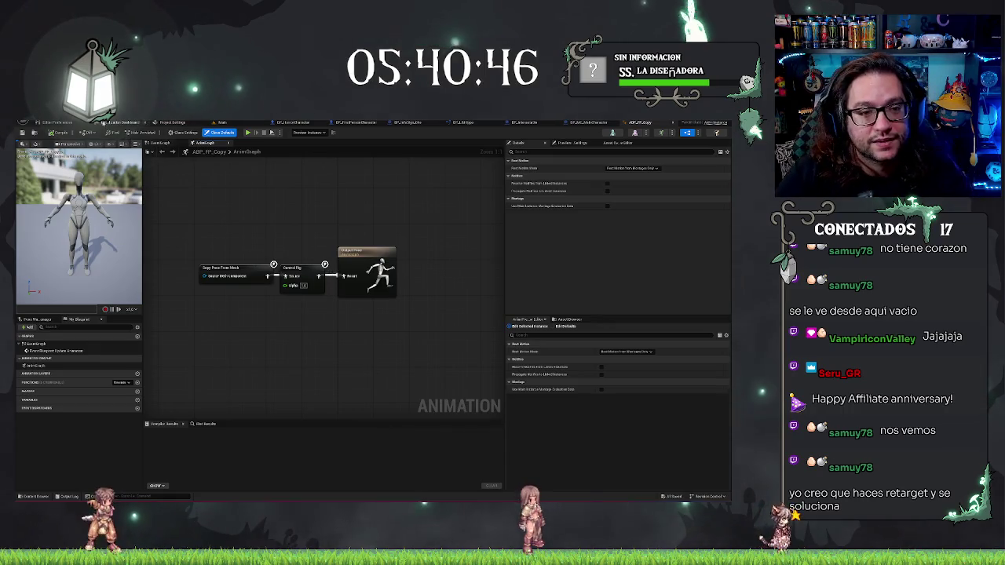
click(224, 123)
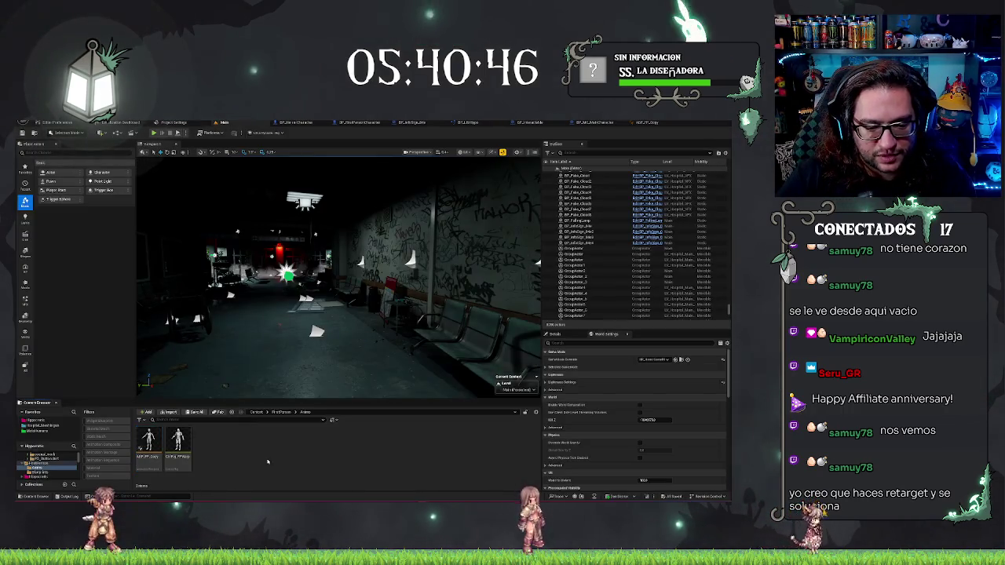
key(ctrl+d)
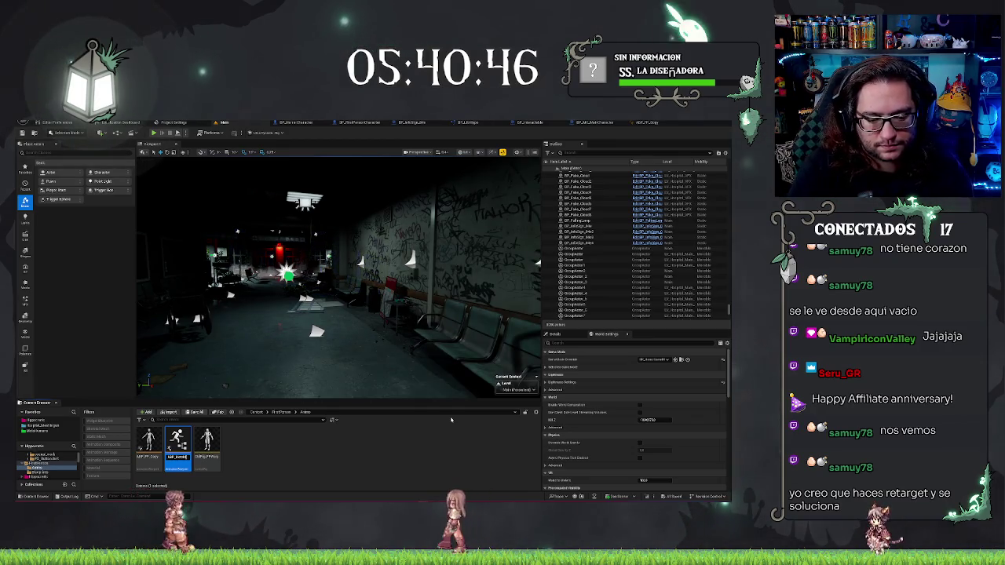
key(Return)
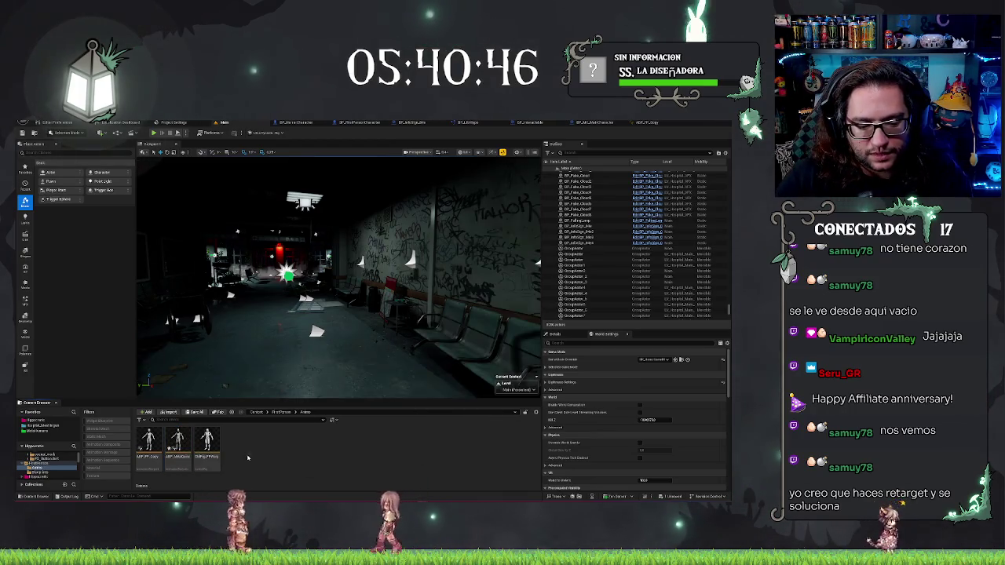
- Create a new IK Retargeter asset named RTG_META_GUNS and open it
right_click(250, 460)
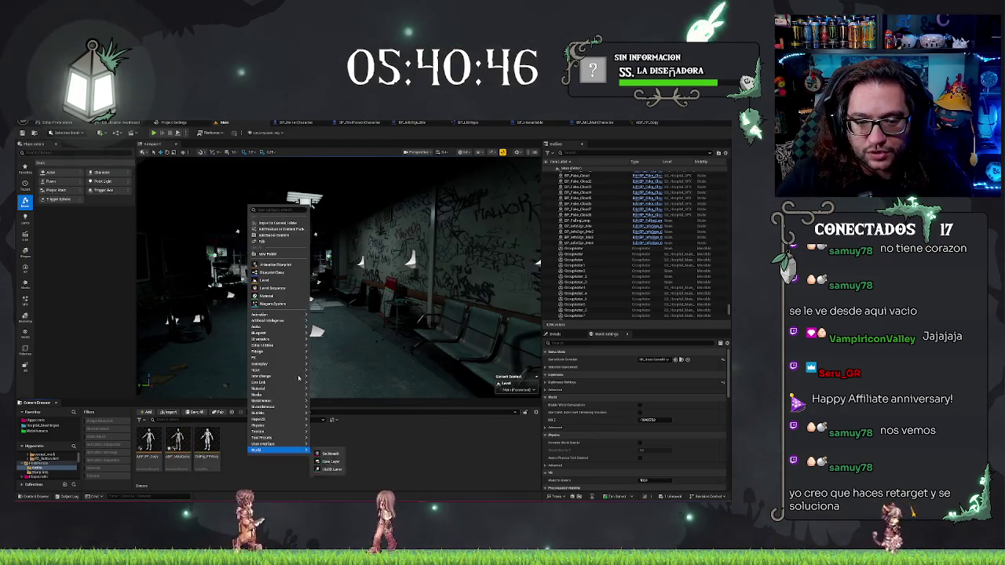
click(371, 462)
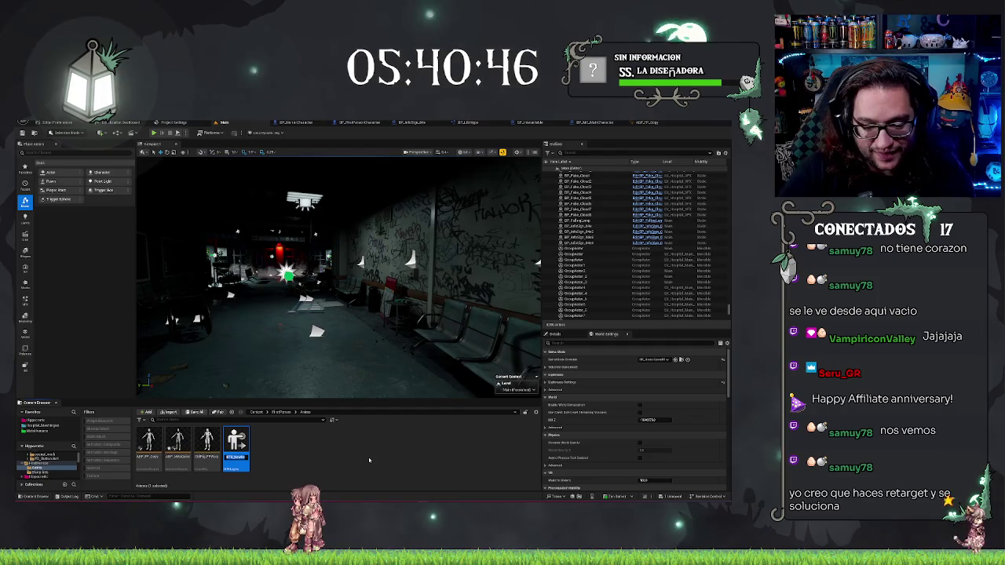
text(RTG_META_GUNS)
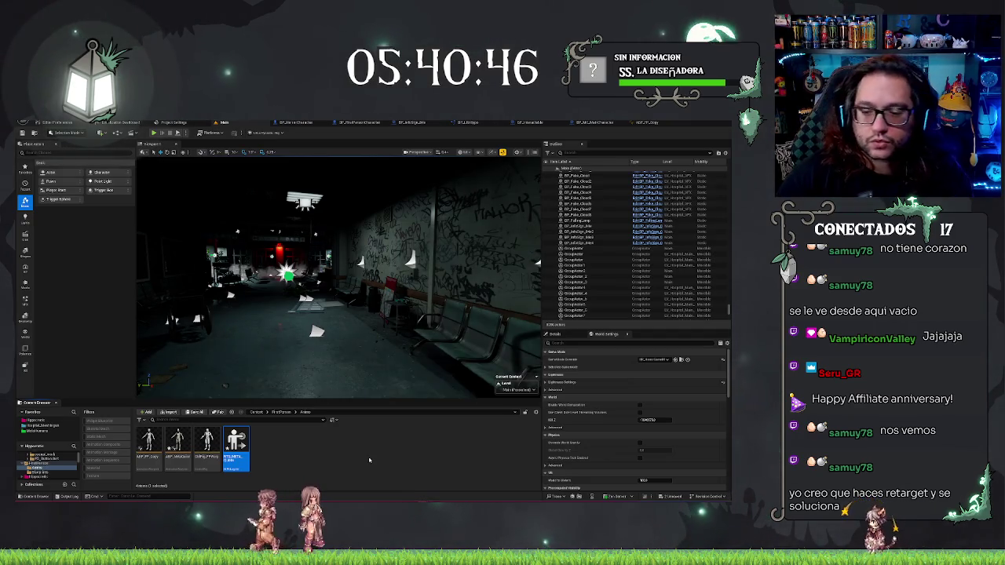
key(Return)
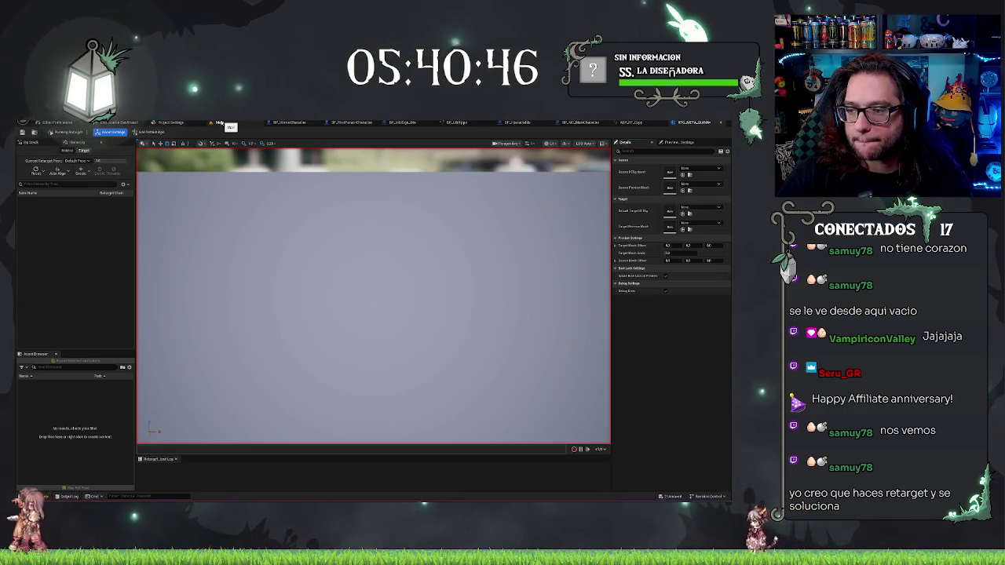
- Browse the retargeter's target and source preview mesh and IK Rig pickers without assigning anything
click(686, 210)
click(695, 223)
click(697, 223)
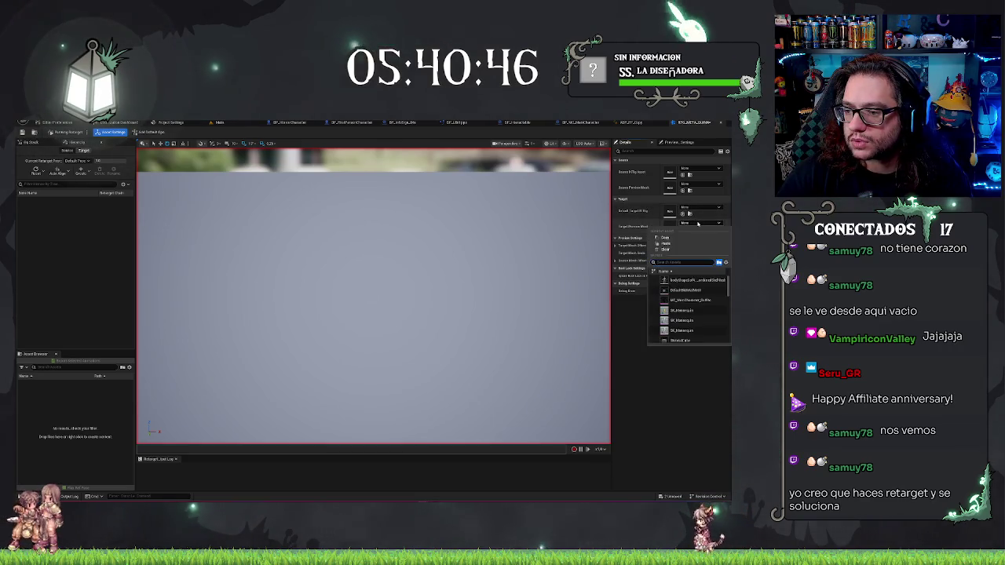
click(687, 184)
click(691, 162)
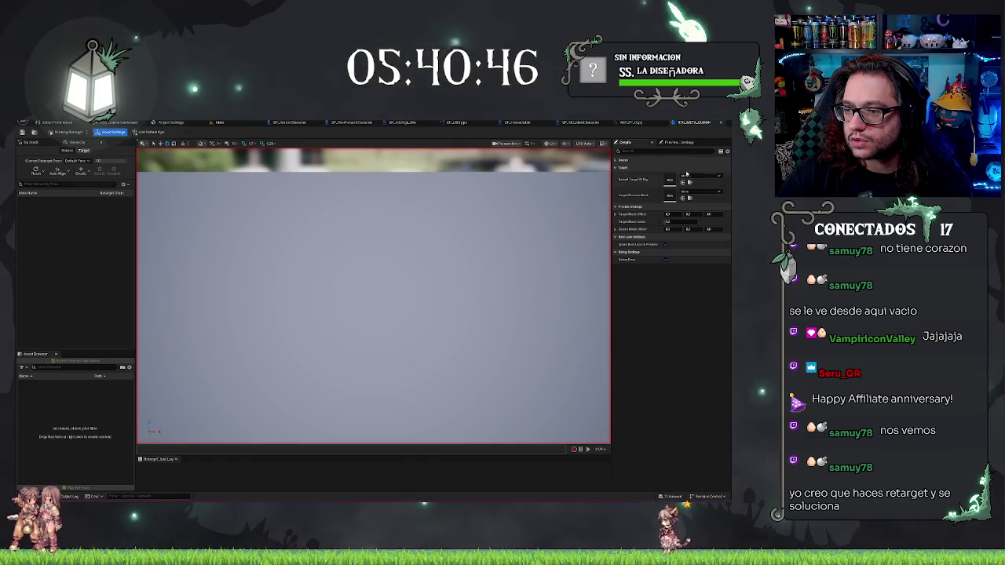
click(667, 161)
click(694, 167)
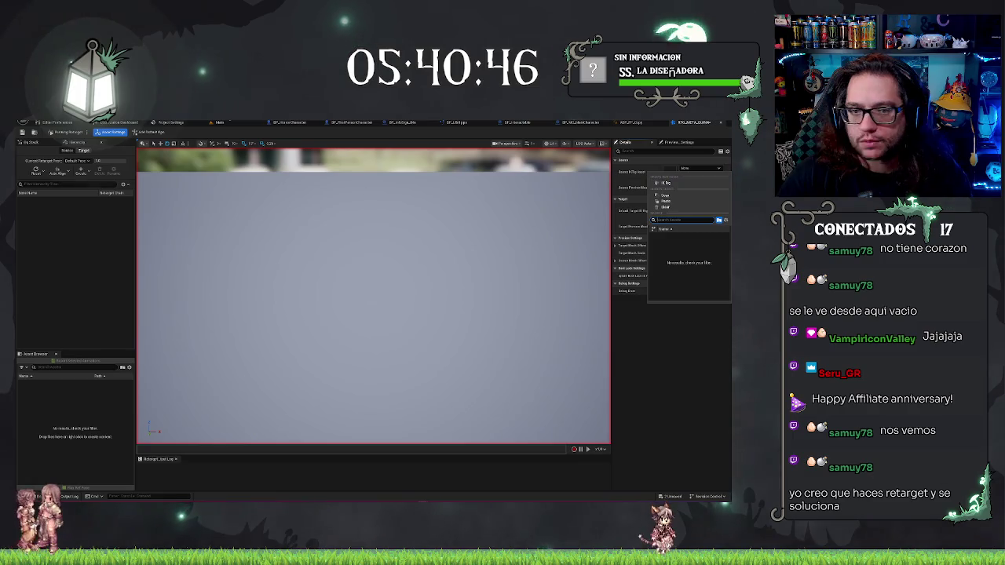
- Close an unneeded editor tab and bring up the BP_FirstPersonCharacter blueprint
click(221, 122)
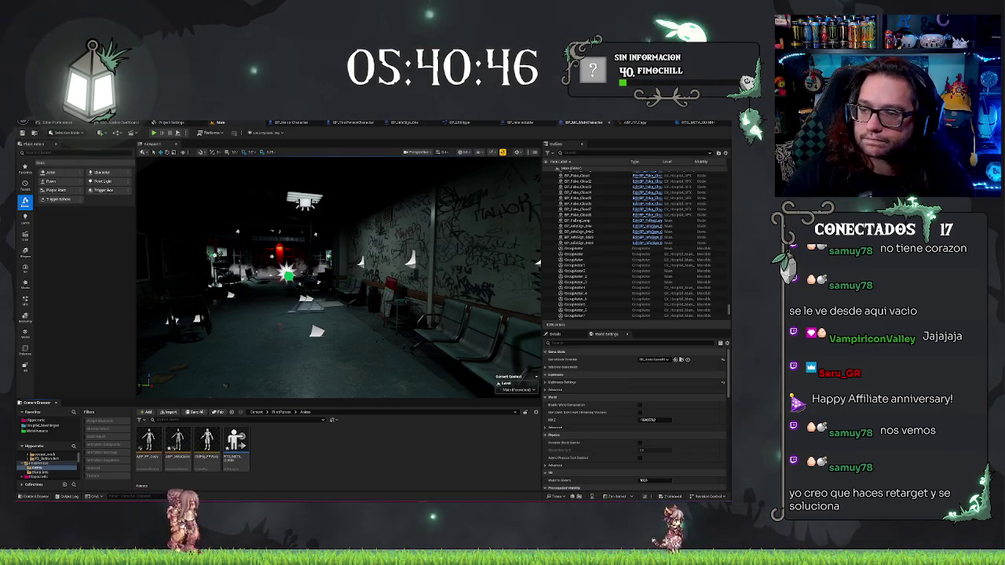
click(691, 124)
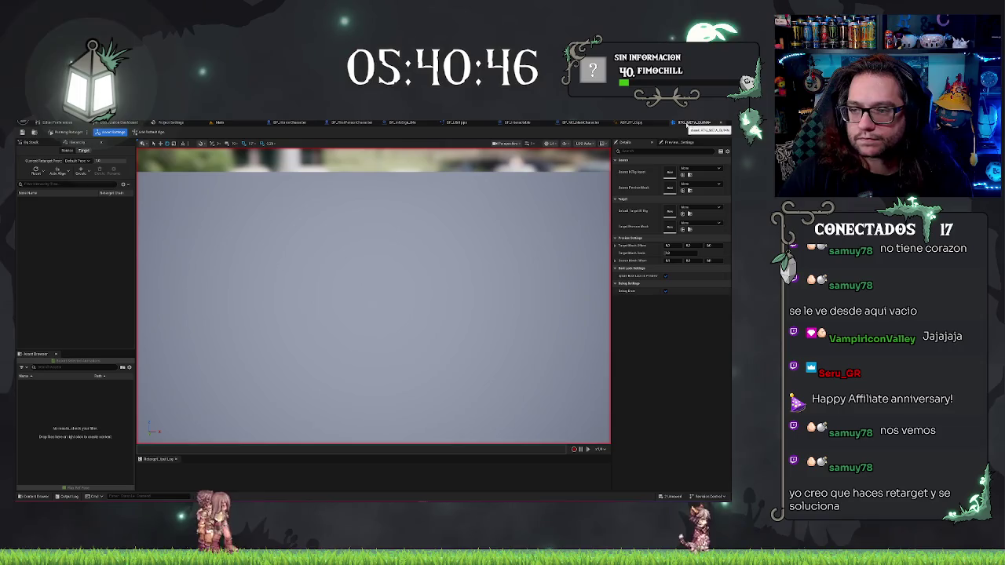
click(555, 123)
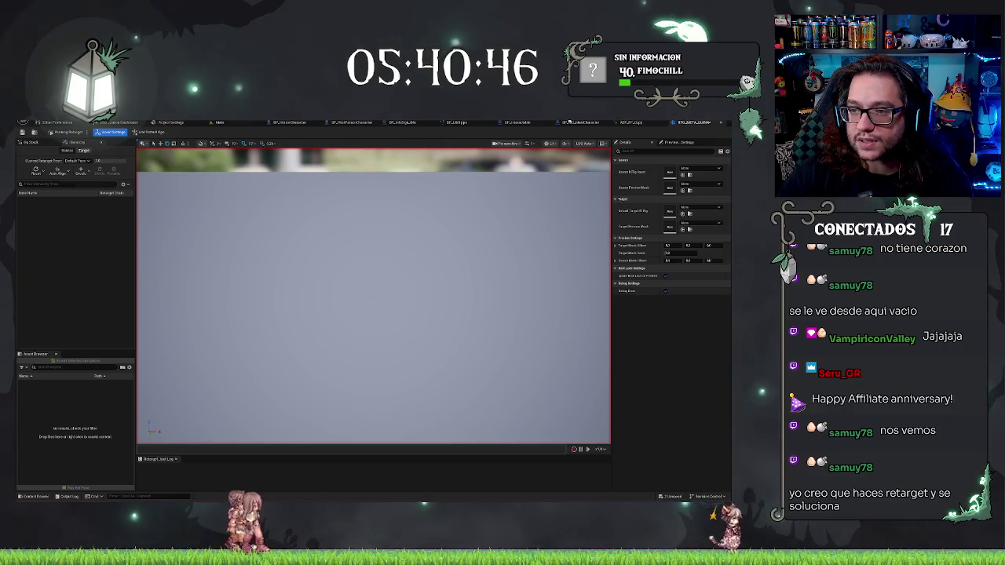
click(359, 122)
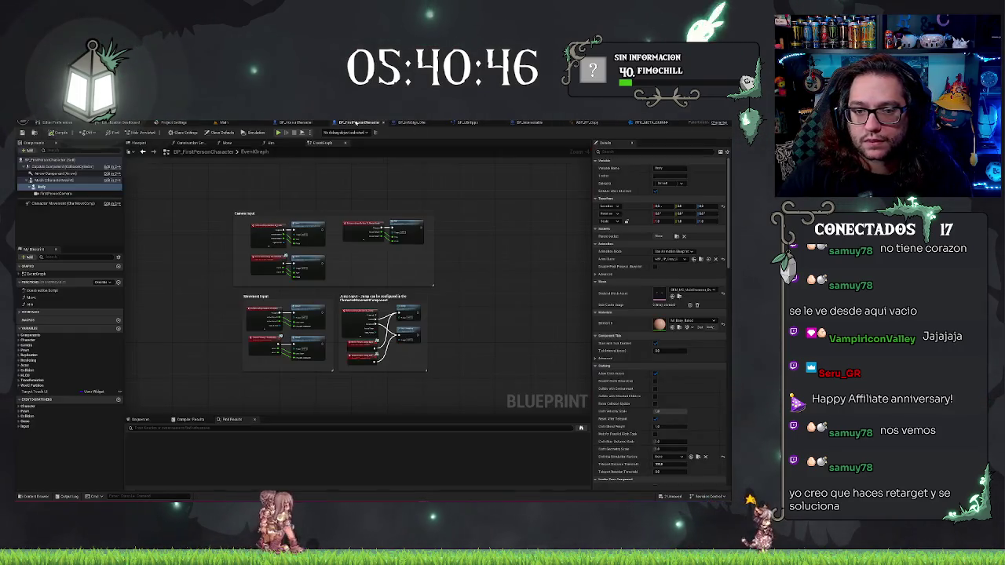
- Select the Body component and undo an accidental reset of its skeletal mesh
click(48, 181)
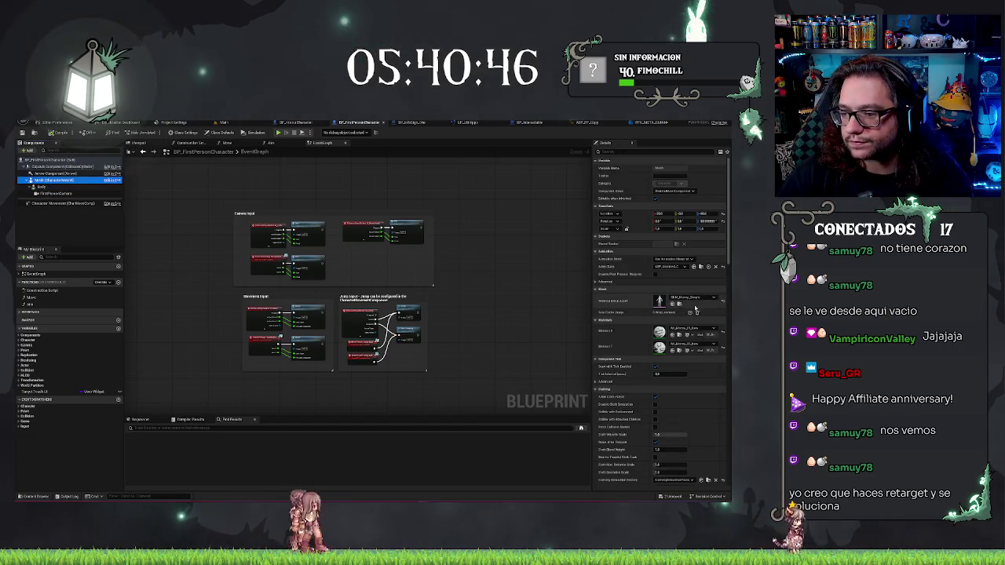
click(41, 187)
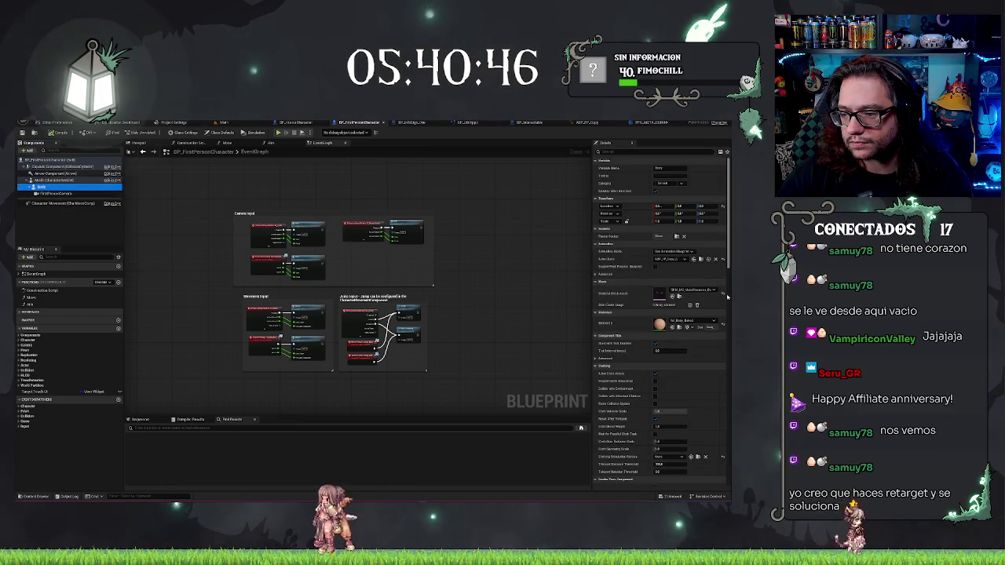
click(724, 294)
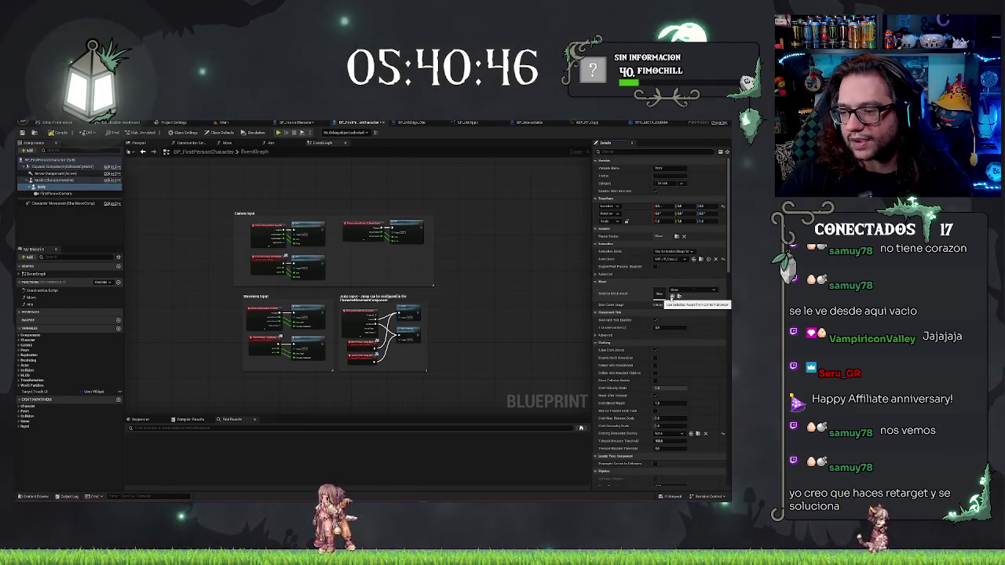
key(ctrl+z)
- Pick SKM_Quinn_Simple as the skeletal mesh and locate it in the Content Browser
click(682, 291)
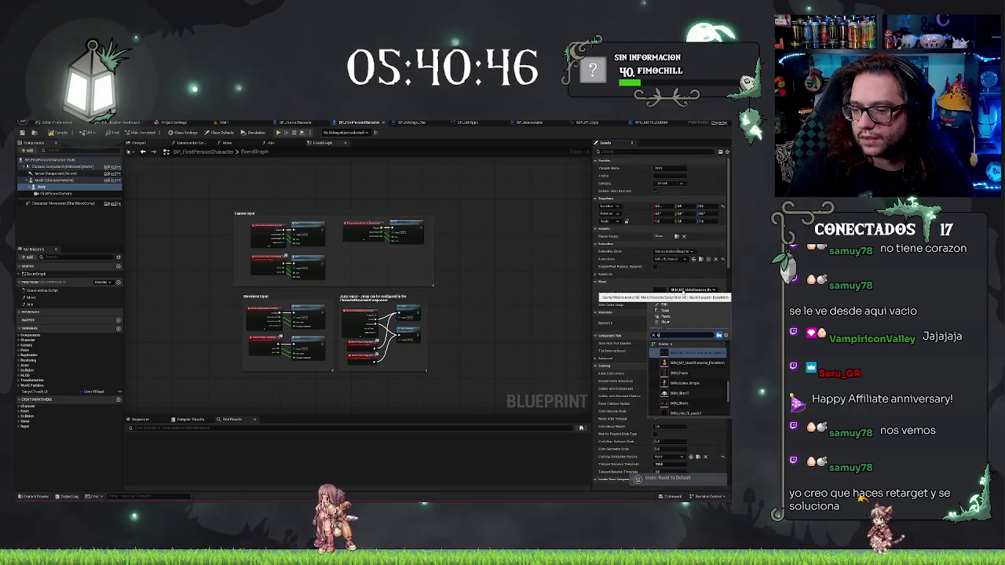
text(uinn)
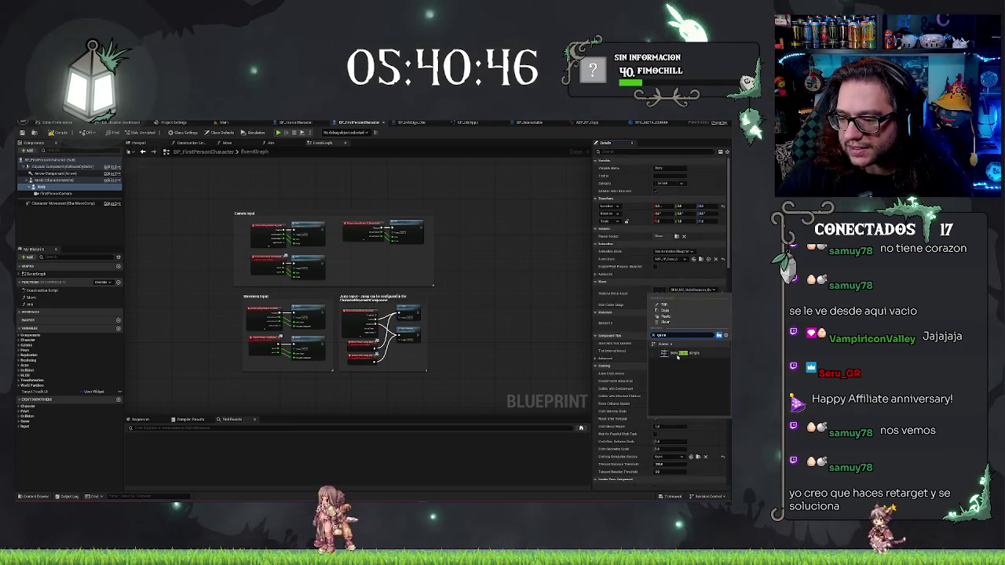
click(677, 355)
click(713, 289)
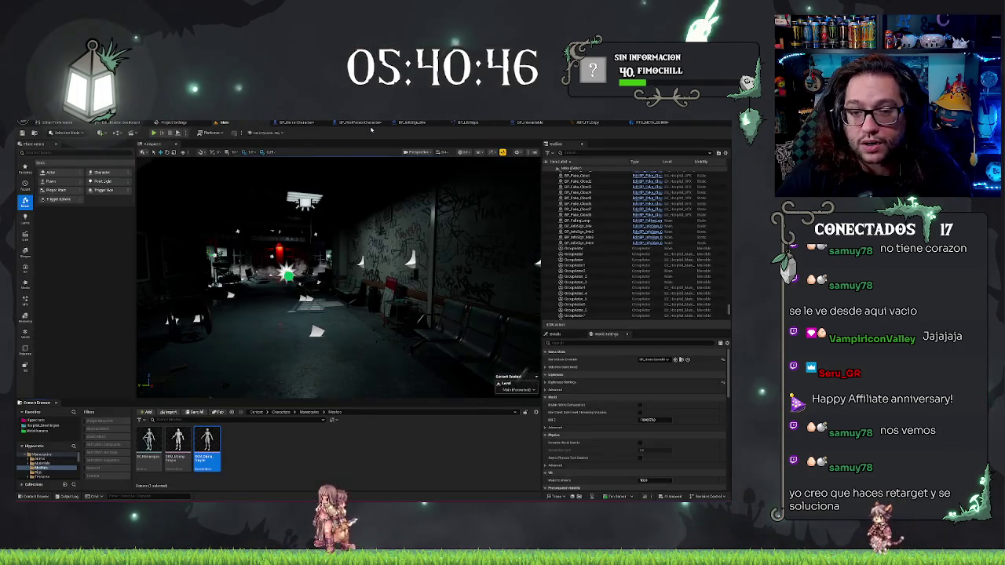
- Undo the mesh change in the horror character blueprint and return to the Main level
click(295, 122)
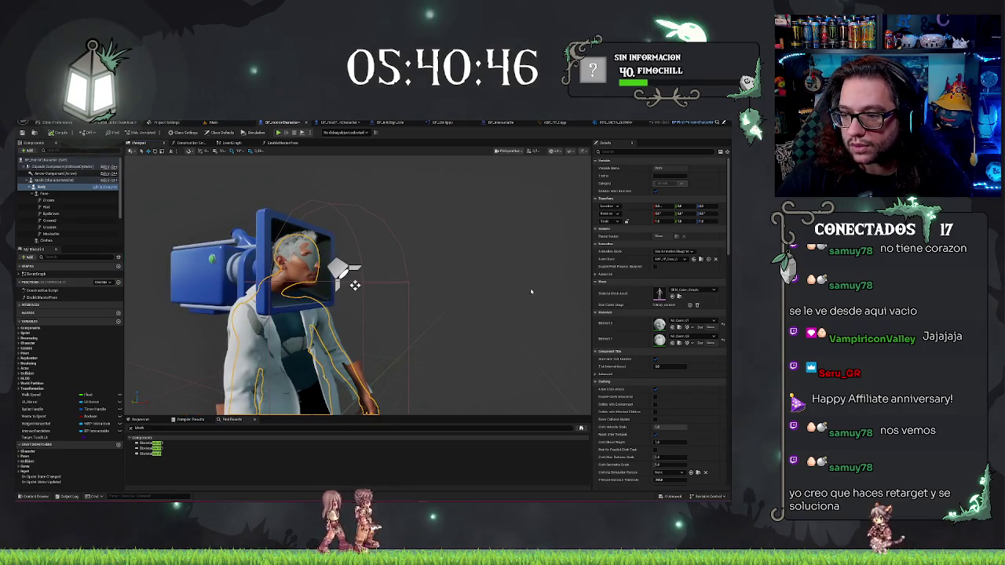
key(ctrl+z)
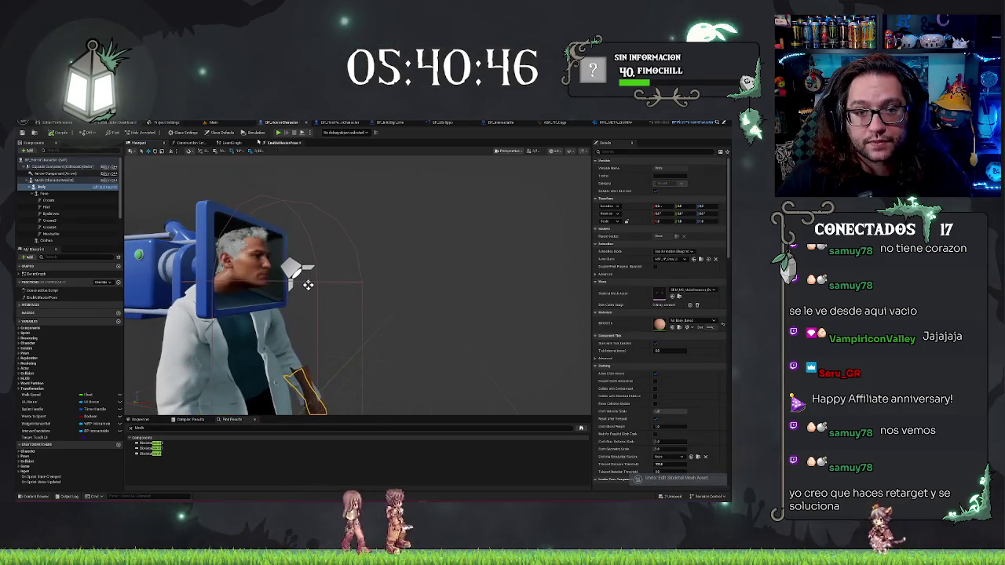
click(213, 123)
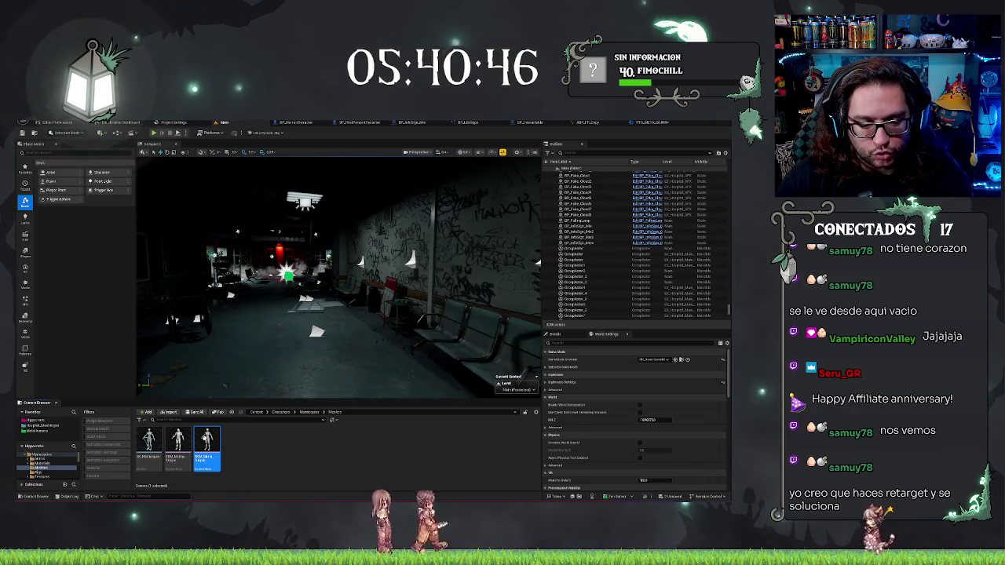
- Create an IK Rig from the Quinn mesh and auto-create full-body IK with hand and foot goals
right_click(209, 444)
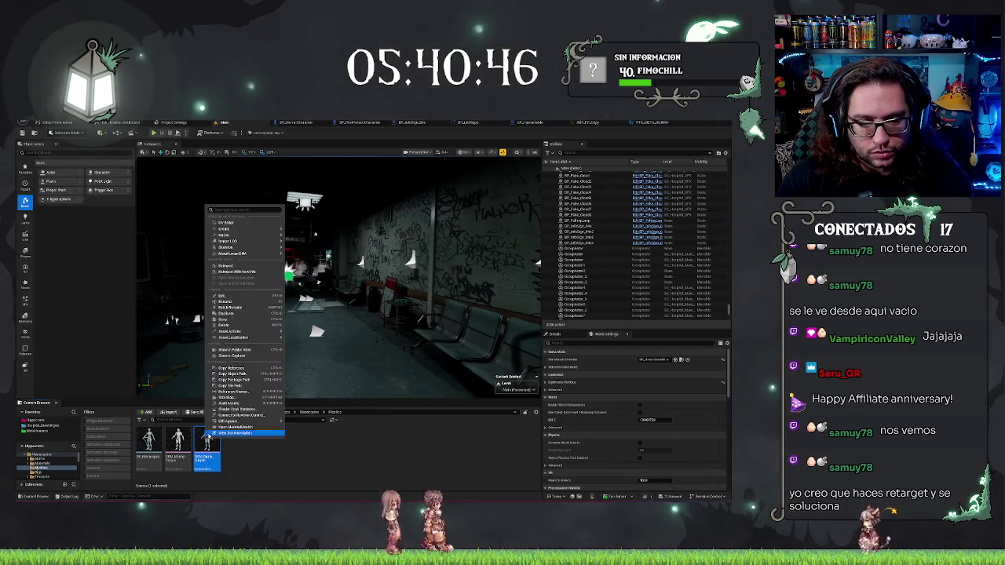
click(170, 251)
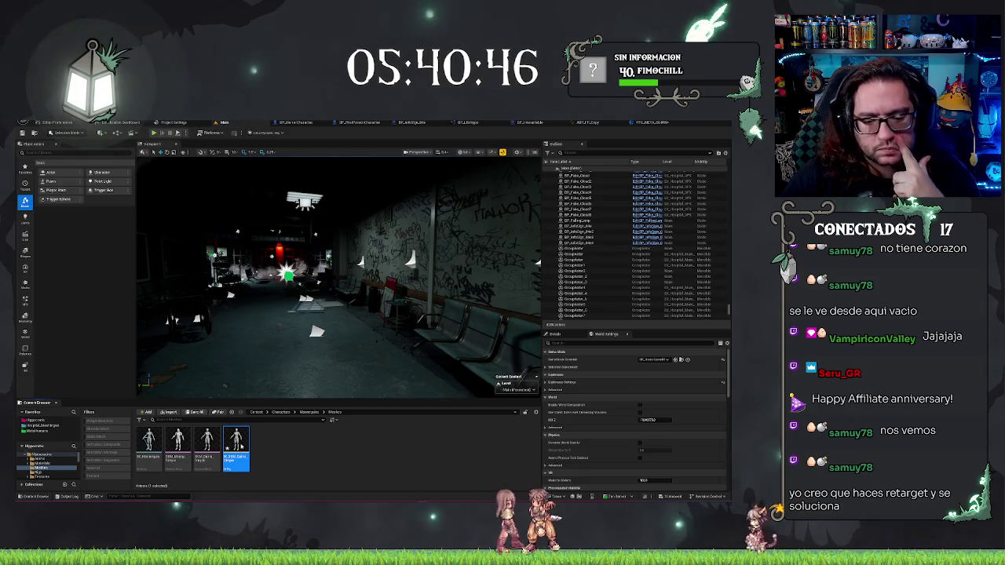
double_click(237, 447)
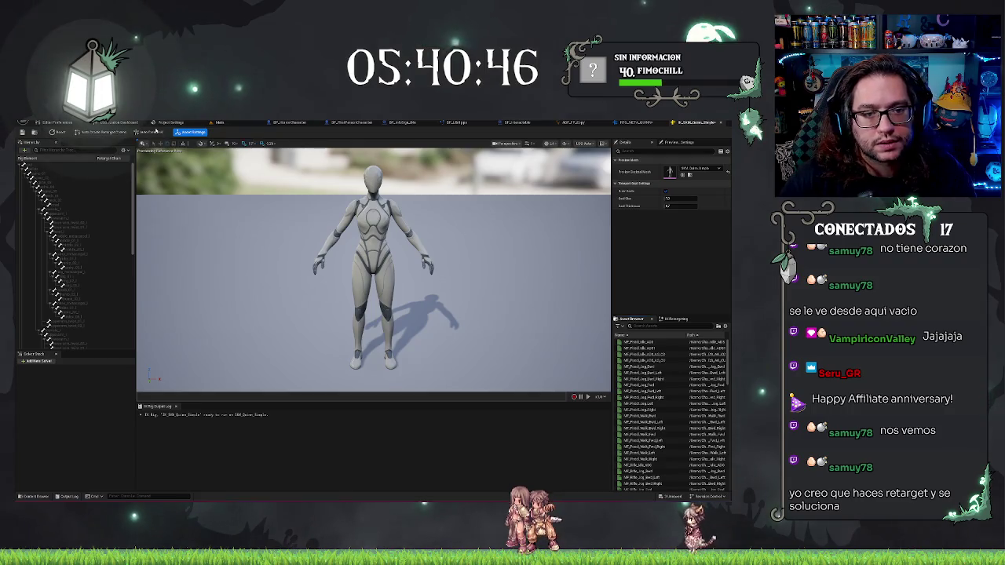
click(147, 132)
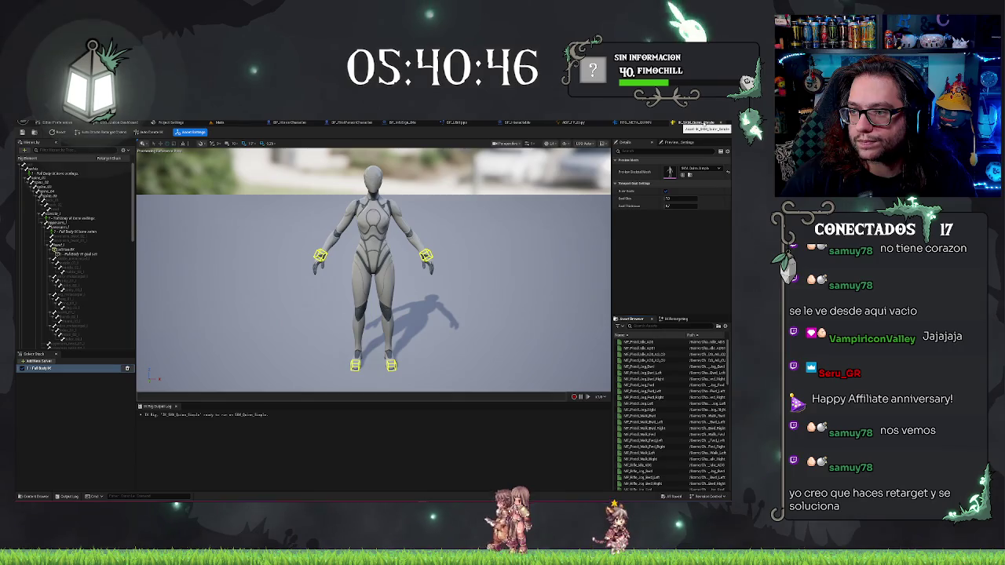
- Cycle through the open editors and return to the level editor's Body folder
click(220, 122)
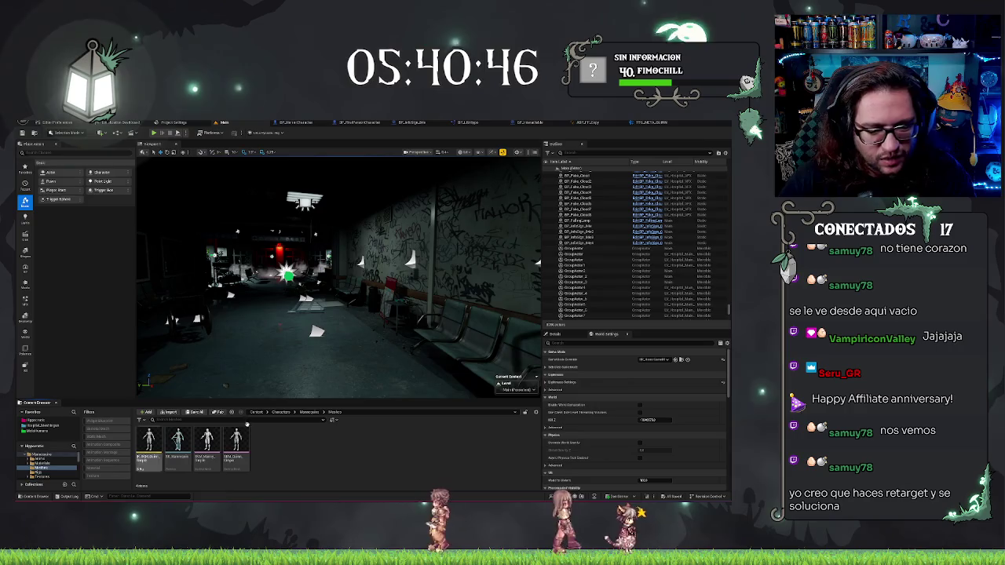
click(591, 122)
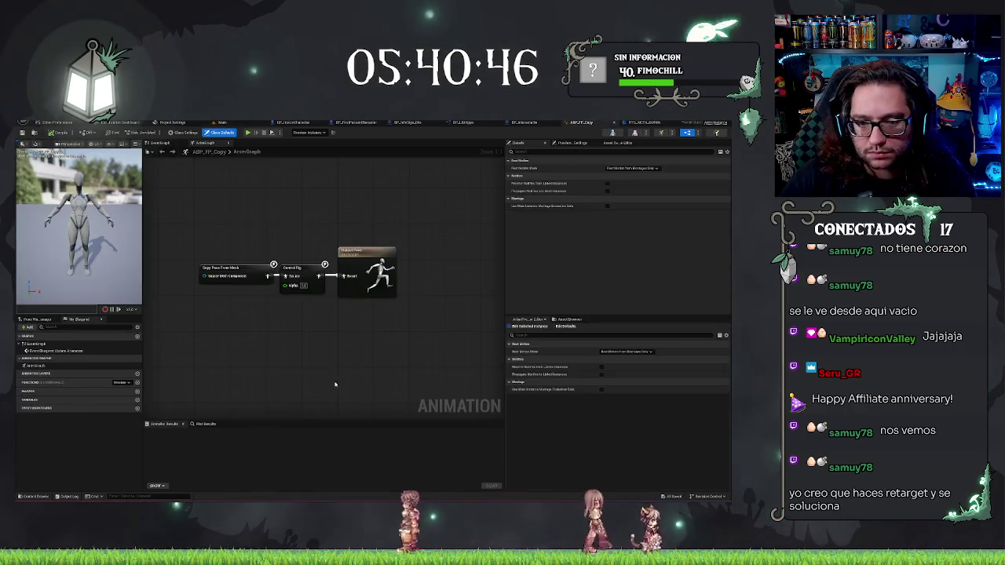
click(640, 123)
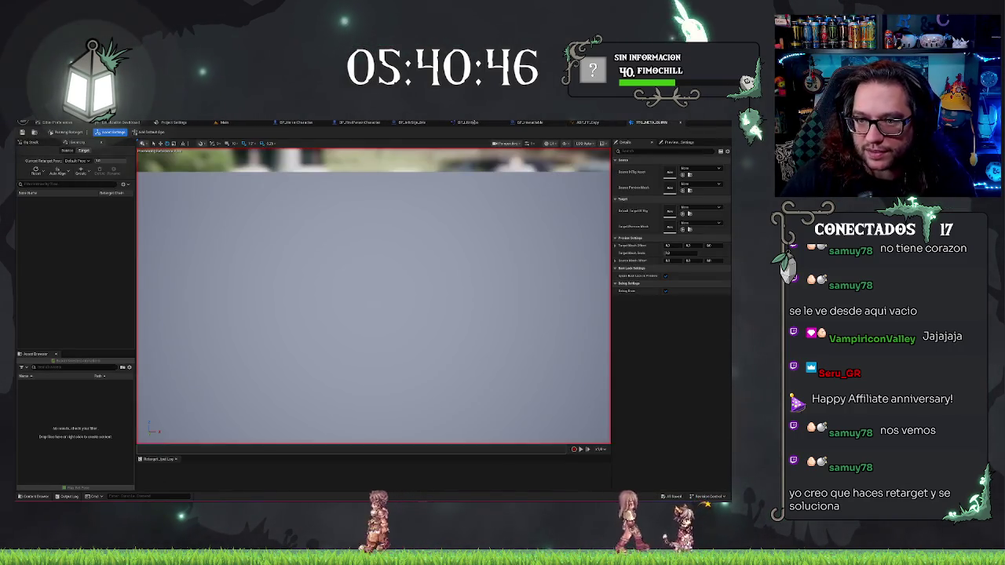
click(295, 123)
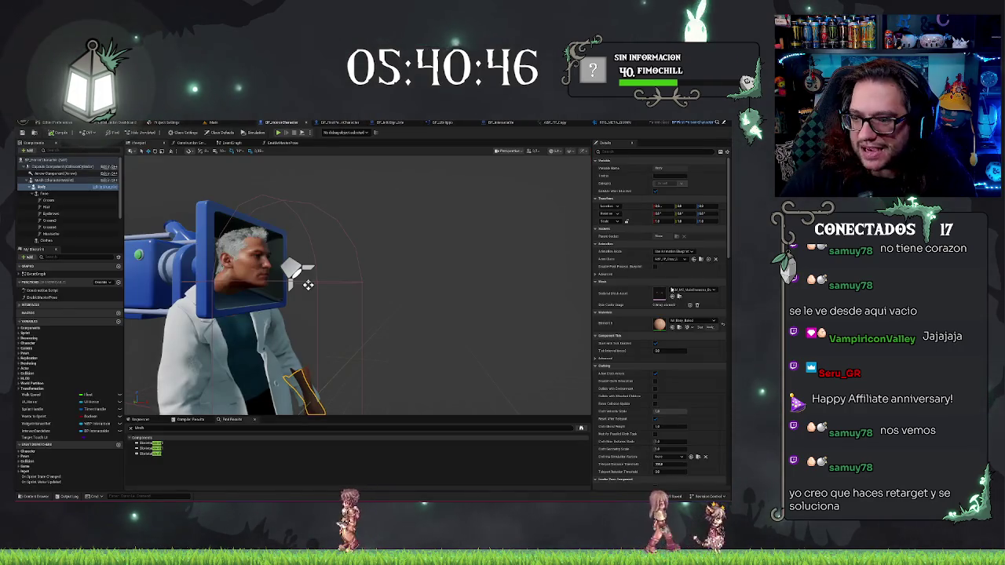
key(ctrl+b)
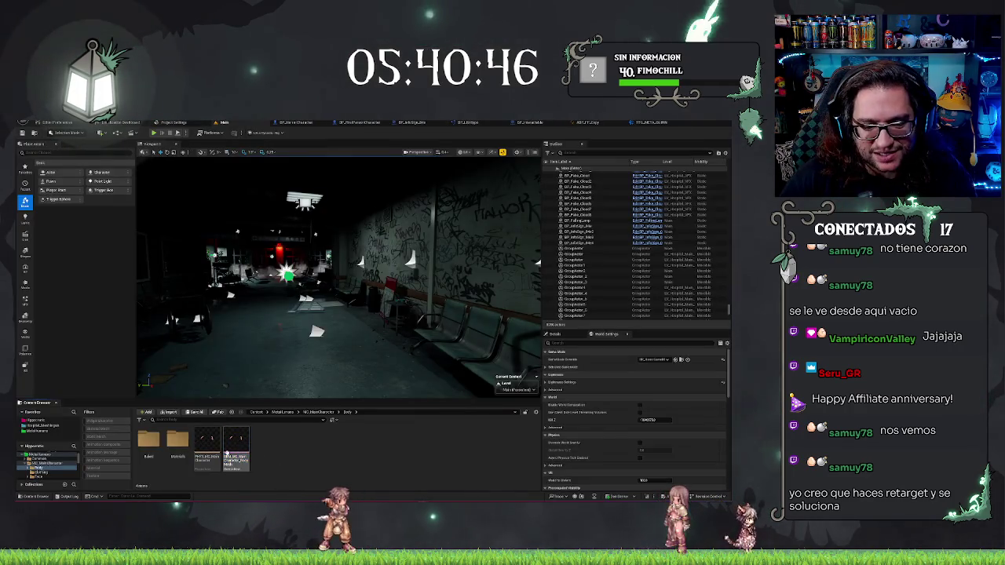
right_click(240, 440)
key(Escape)
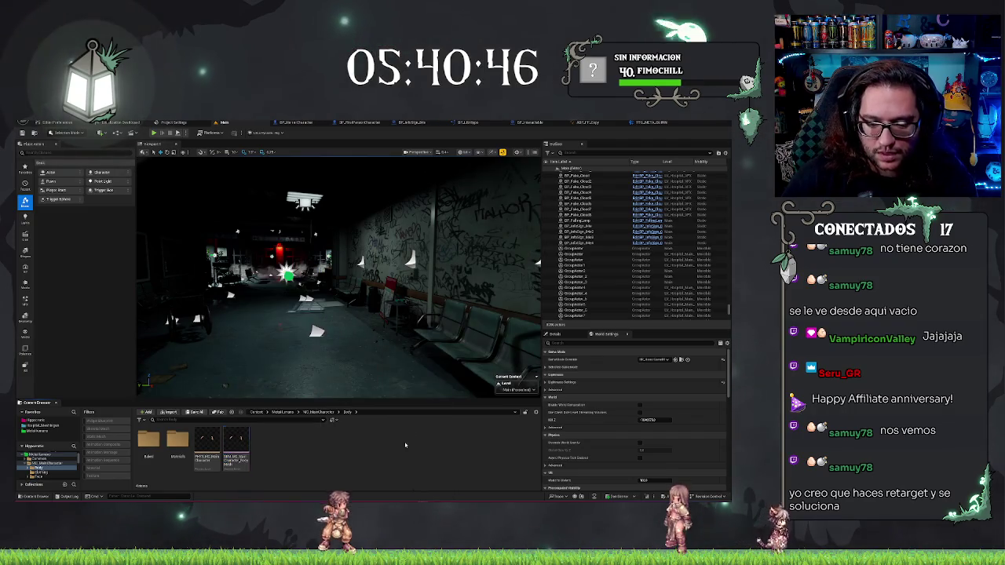
- Create an IK Rig from the SKM body mesh and auto-create its full-body IK goals
right_click(225, 449)
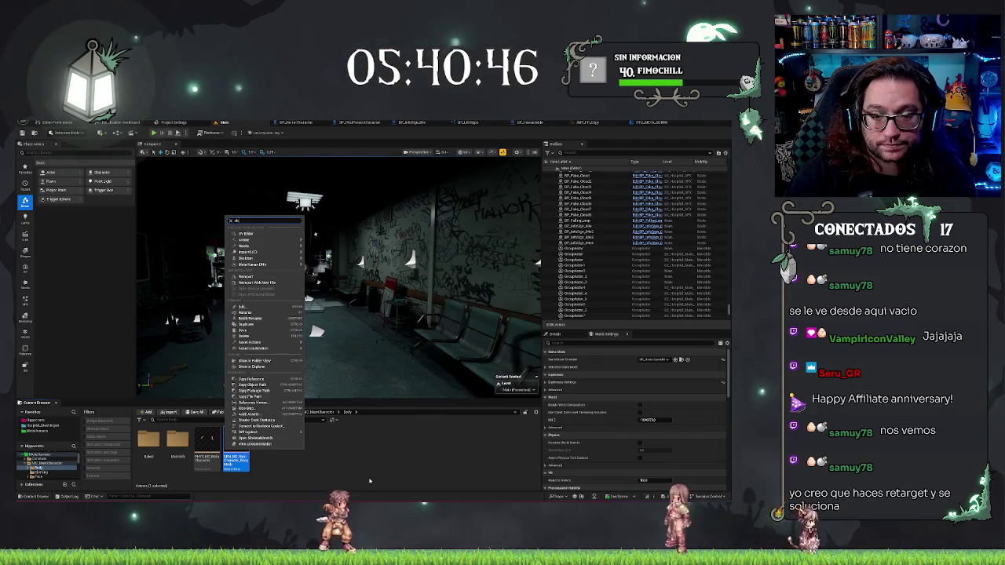
text(h)
key(BackSpace)
text(r)
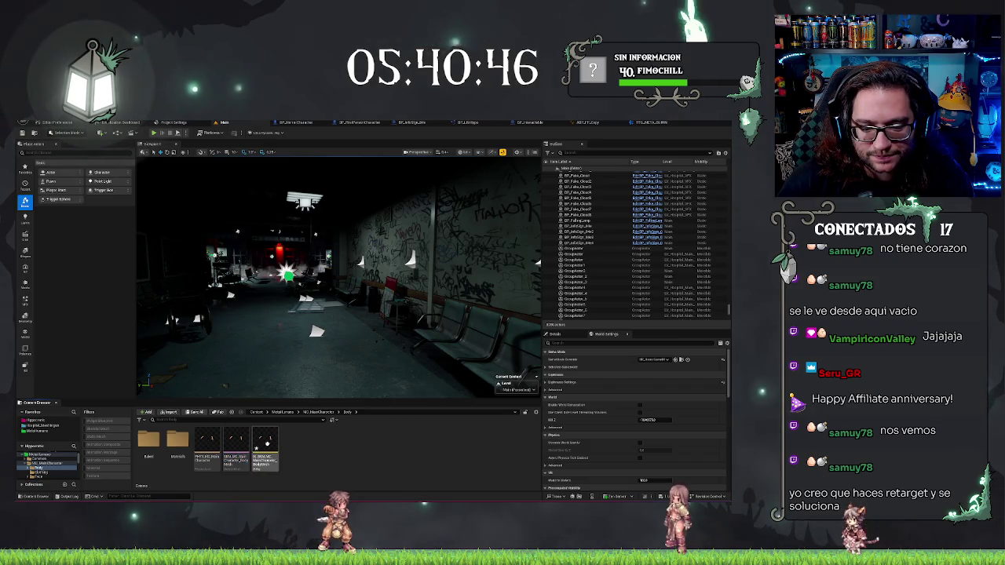
click(267, 445)
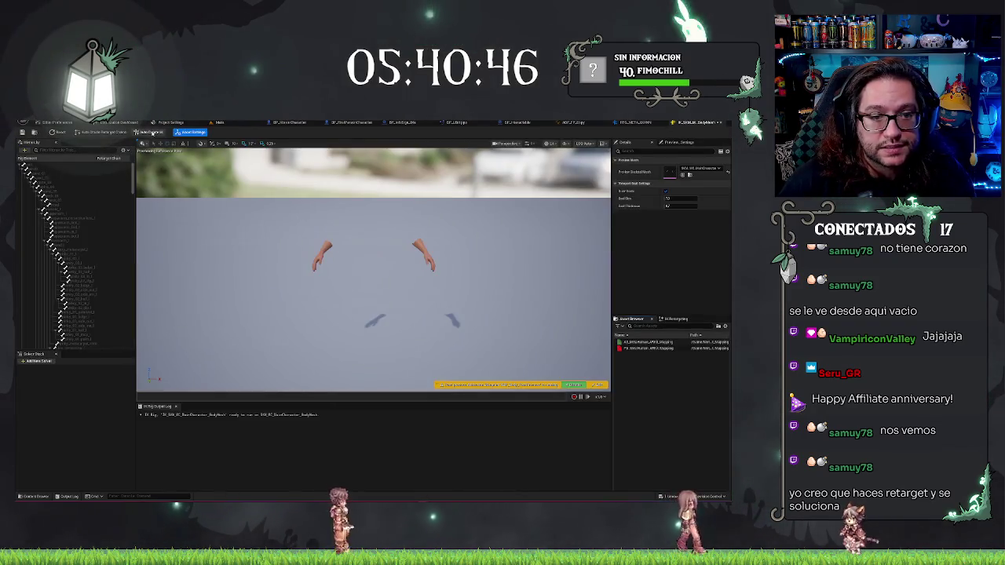
click(151, 132)
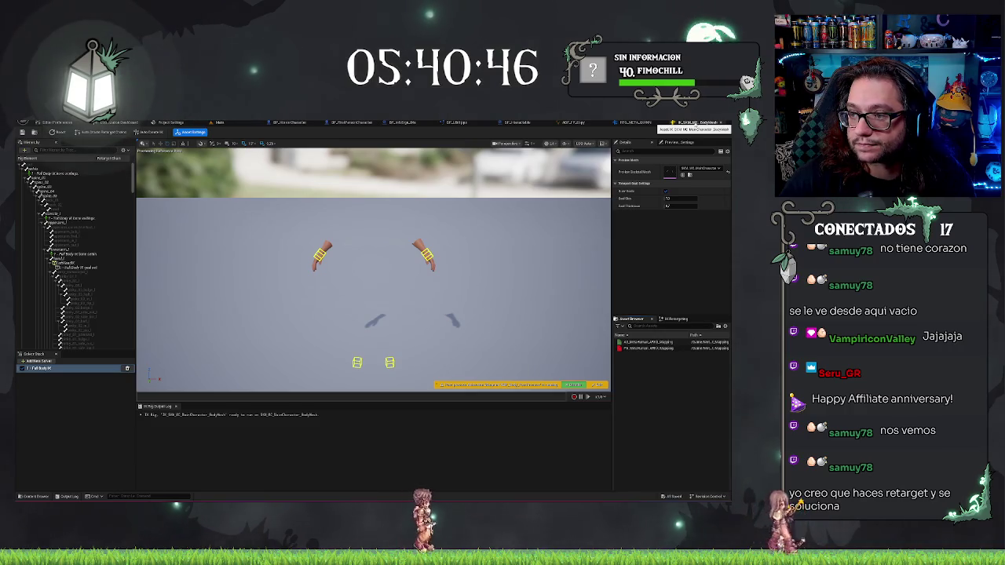
click(635, 122)
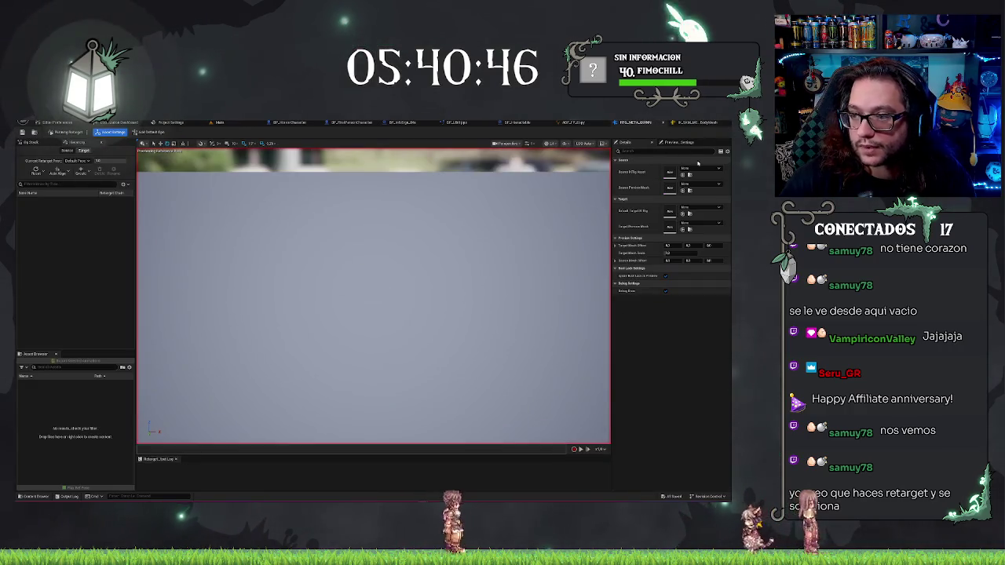
- In RTG_META, assign the mannequin IK rig as Source and the body mesh IK rig as Target
click(695, 168)
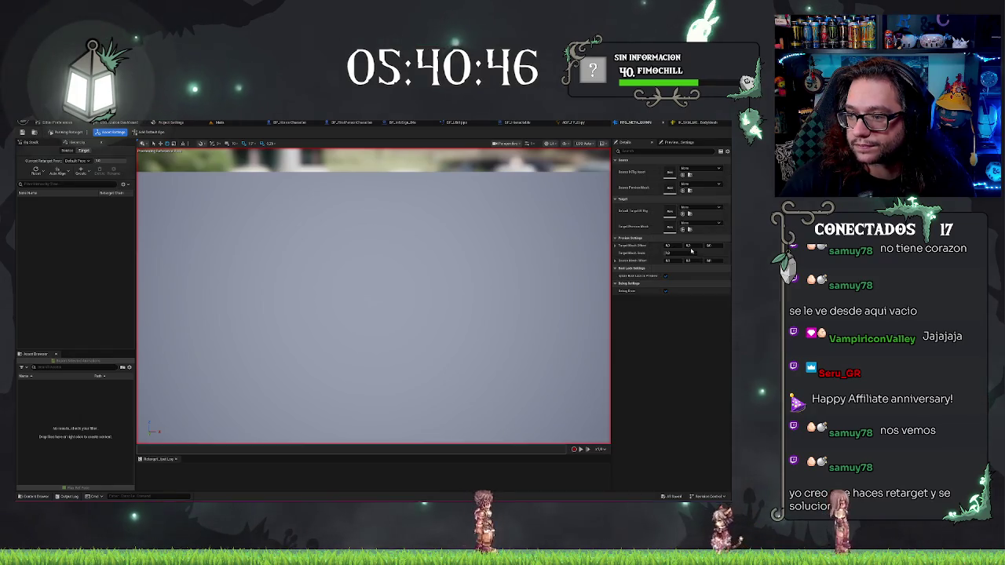
click(691, 248)
click(694, 207)
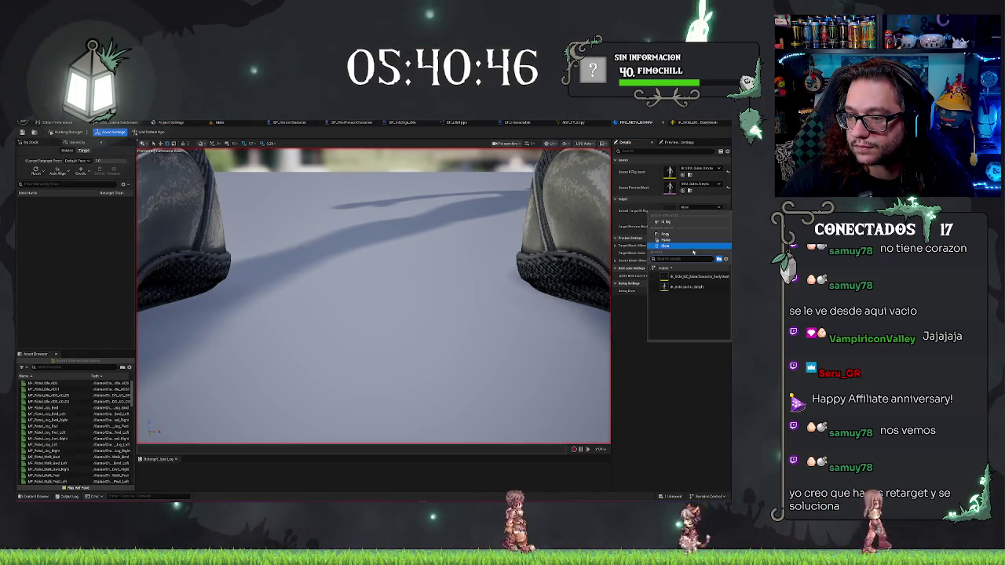
click(684, 276)
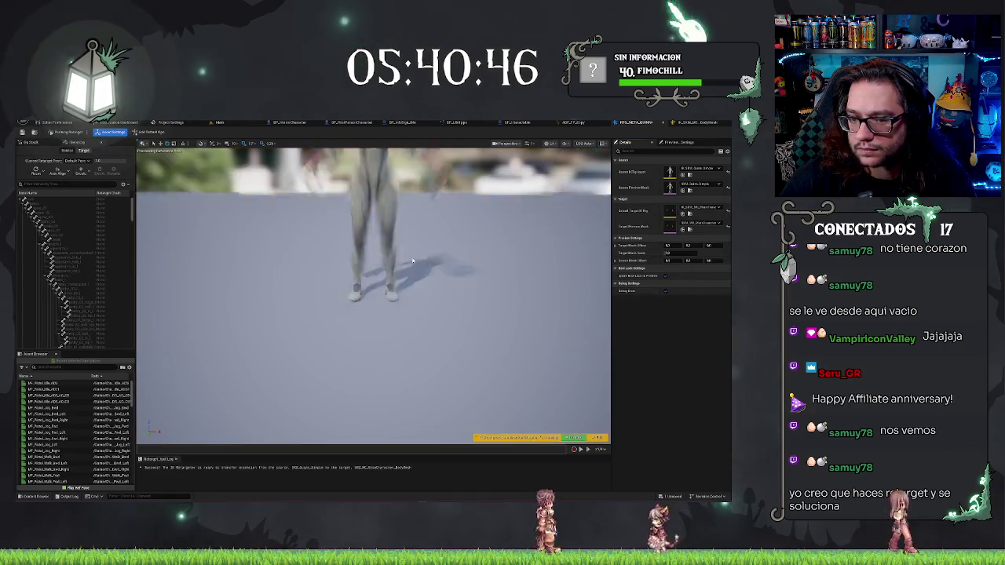
mouse_move(531, 423)
mouse_down()
mouse_move(439, 424)
mouse_move(531, 422)
mouse_up()
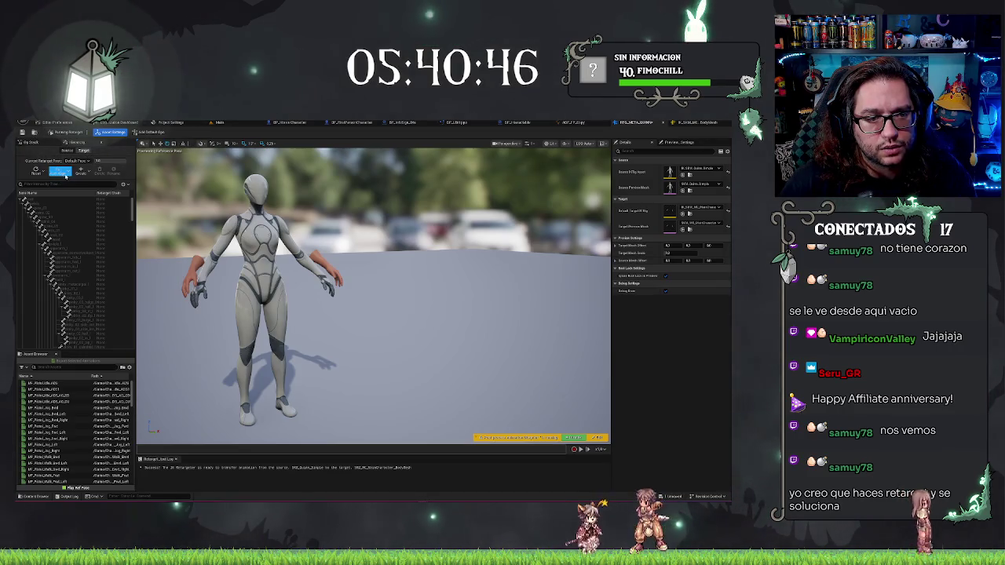
click(71, 174)
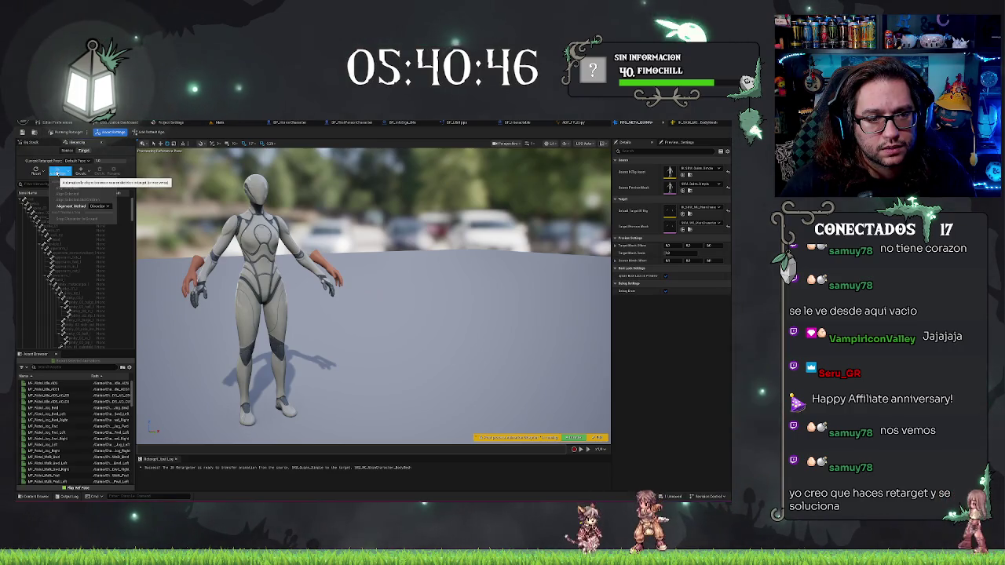
click(82, 171)
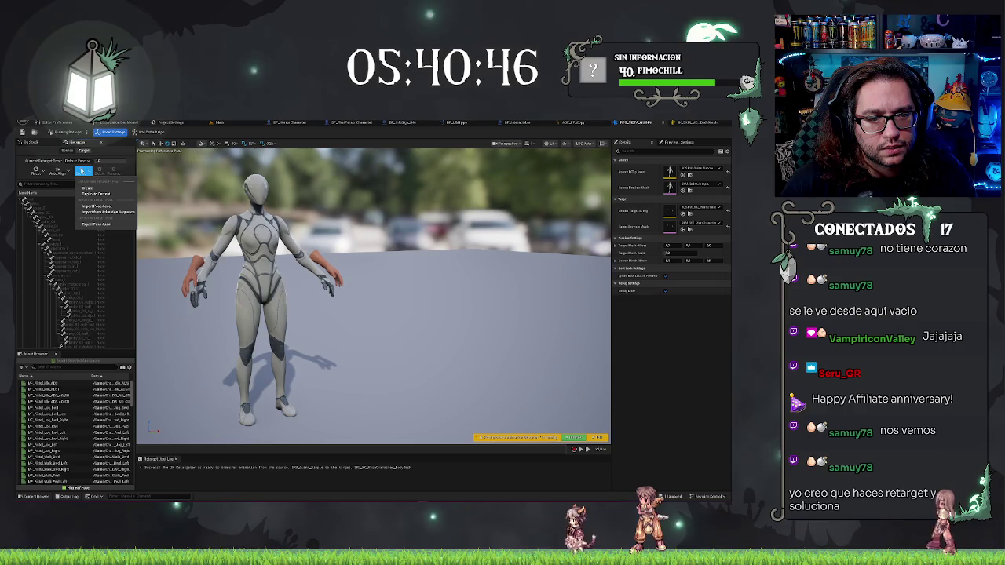
click(91, 154)
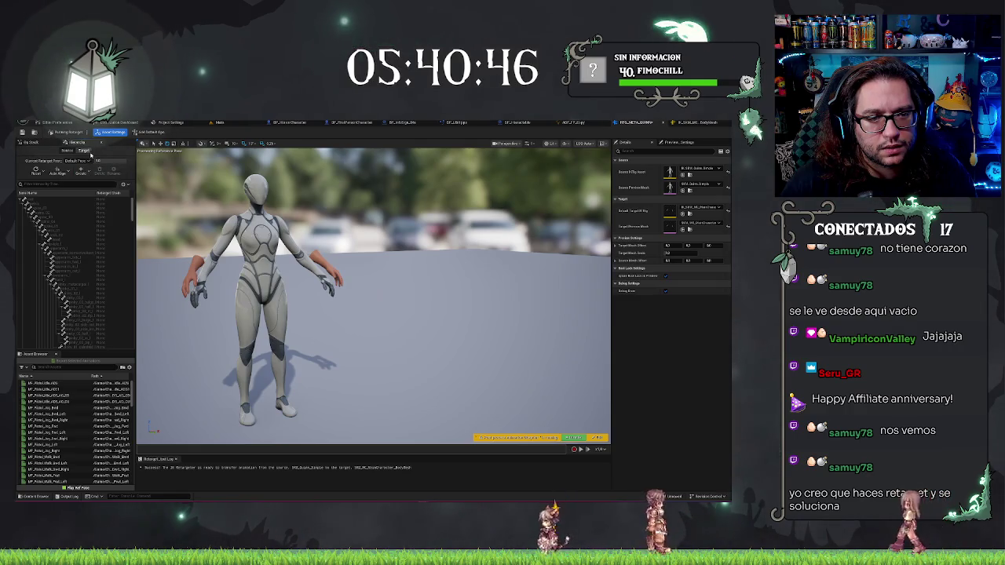
click(68, 150)
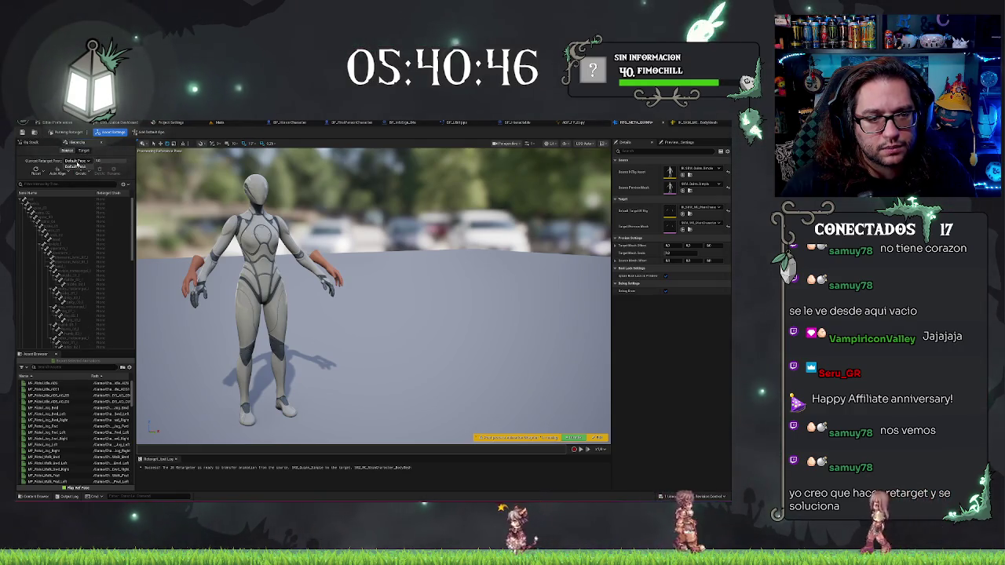
click(61, 171)
click(78, 209)
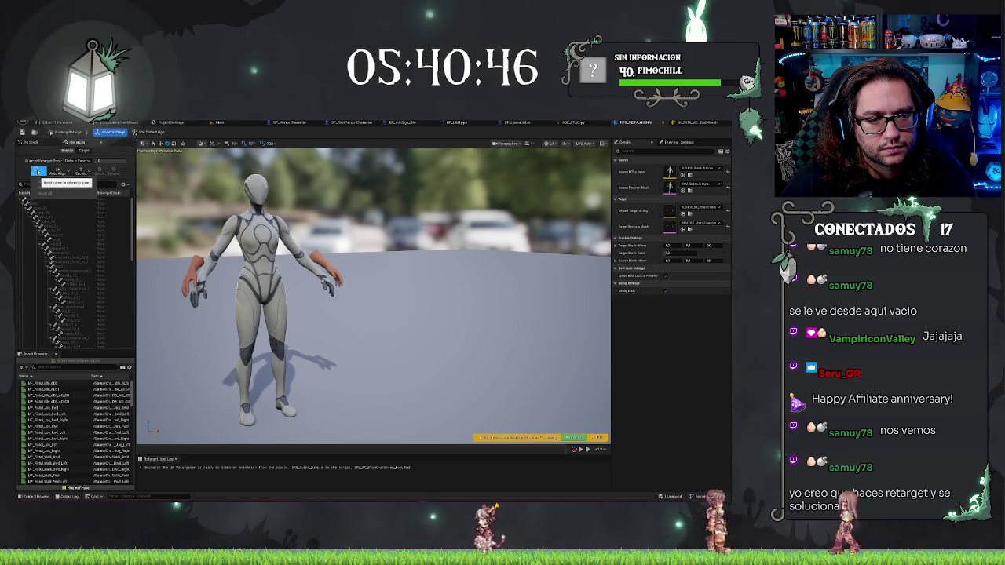
click(26, 201)
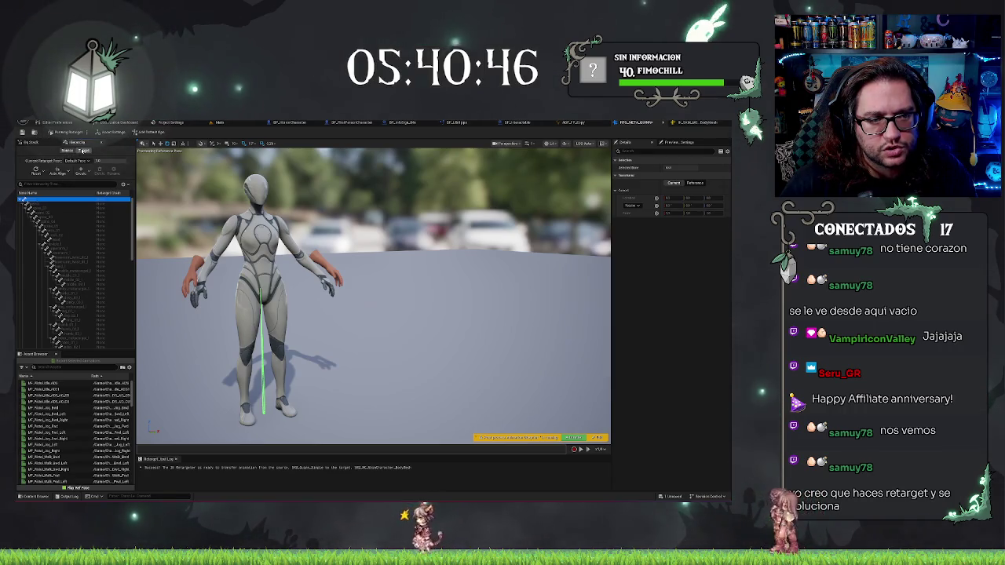
click(82, 151)
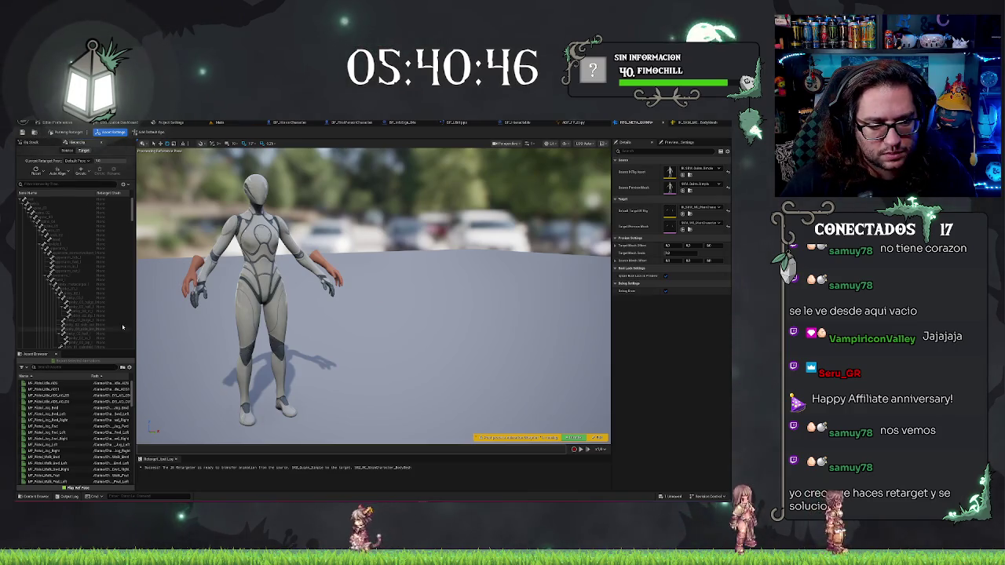
click(50, 201)
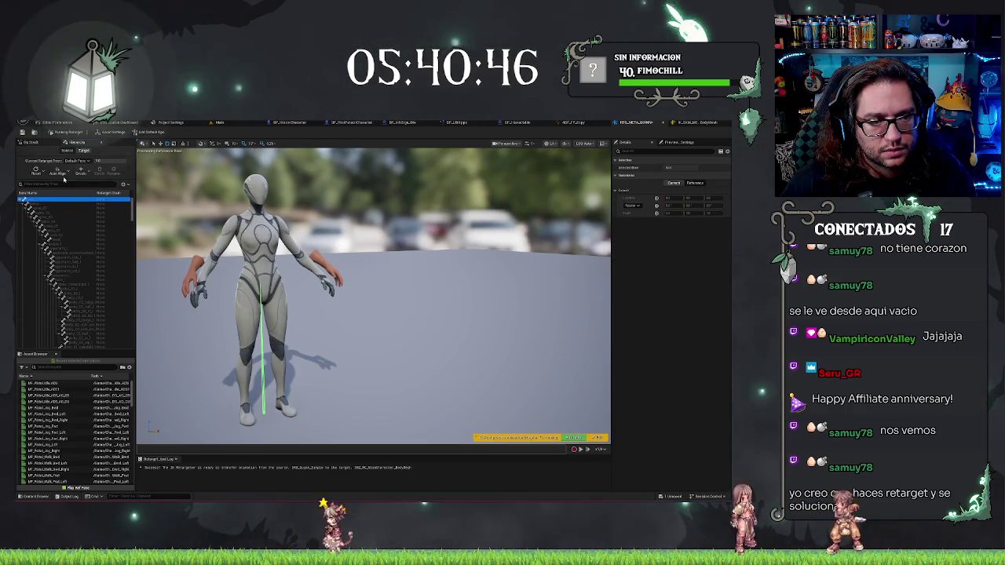
click(81, 174)
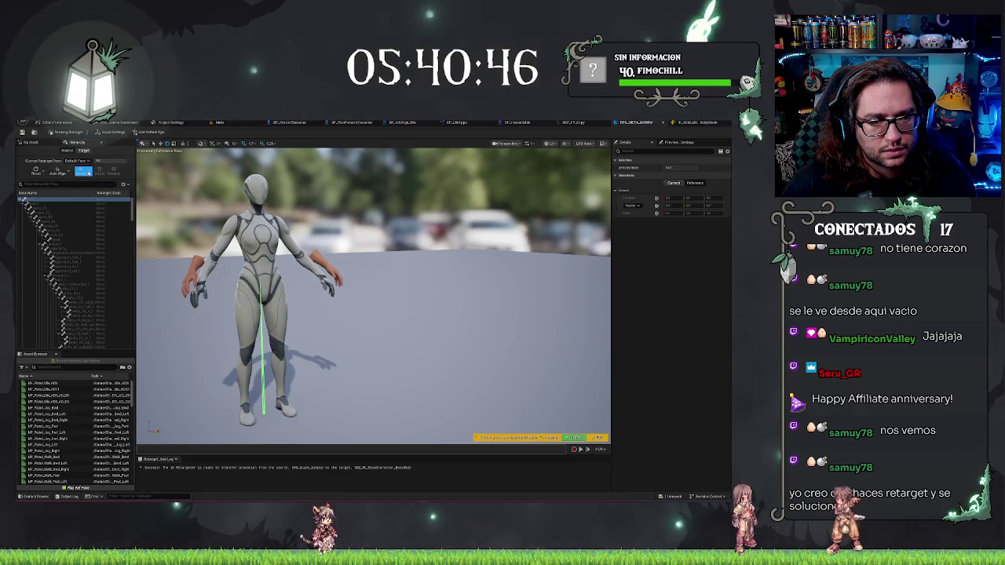
click(84, 171)
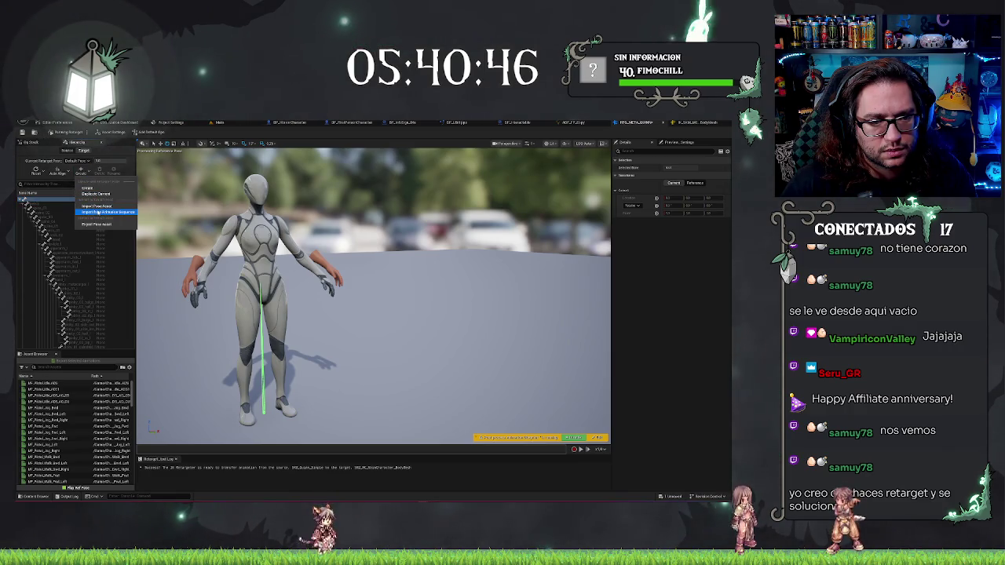
click(644, 421)
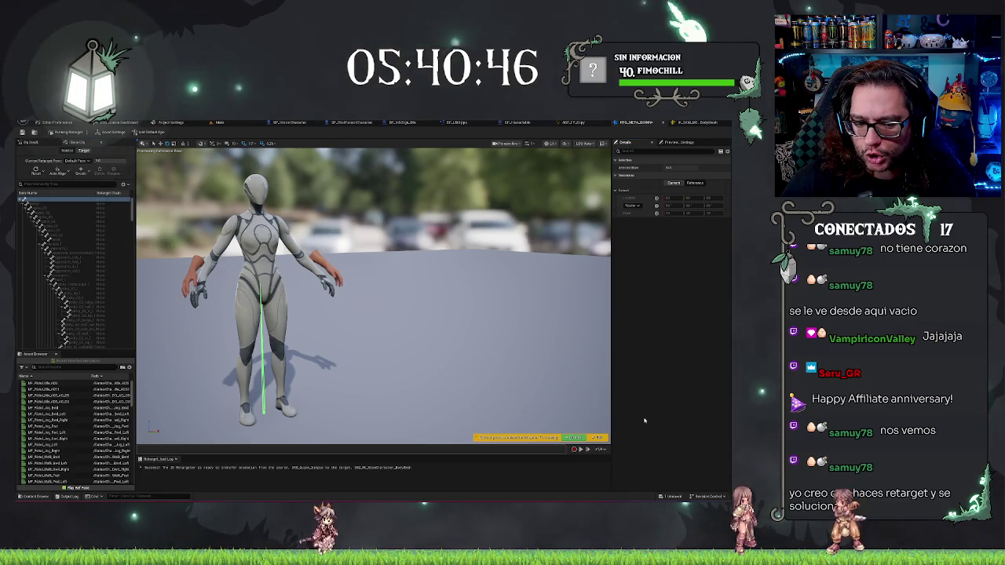
drag(536, 389, 506, 379)
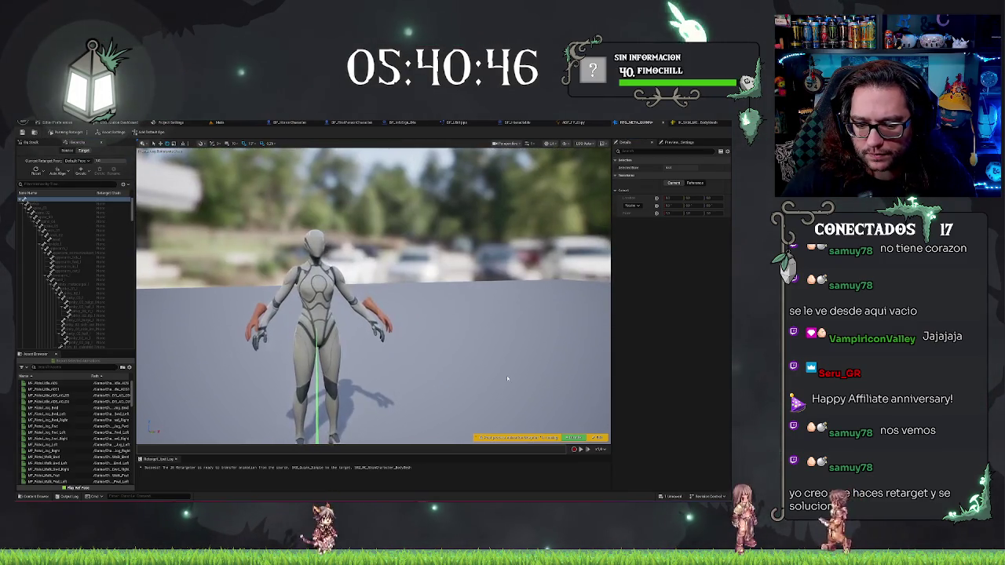
click(116, 132)
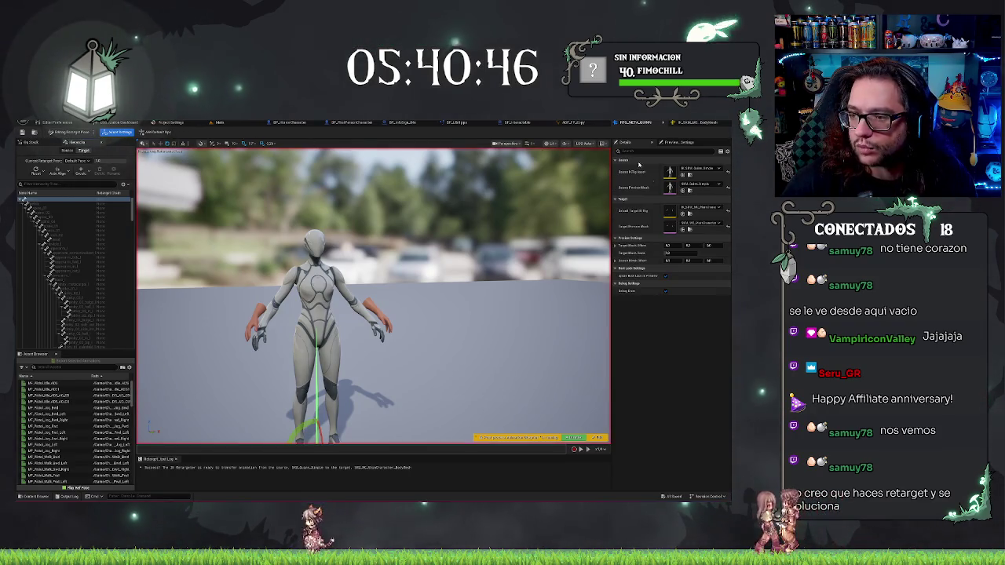
- Switch the Preview Controller to Reference Pose, then back to Default
click(675, 143)
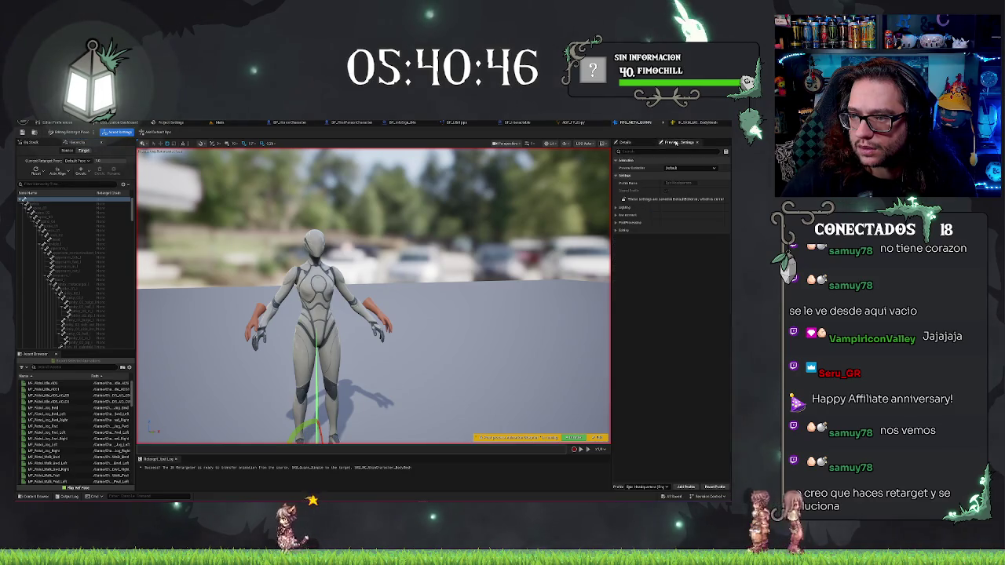
click(684, 168)
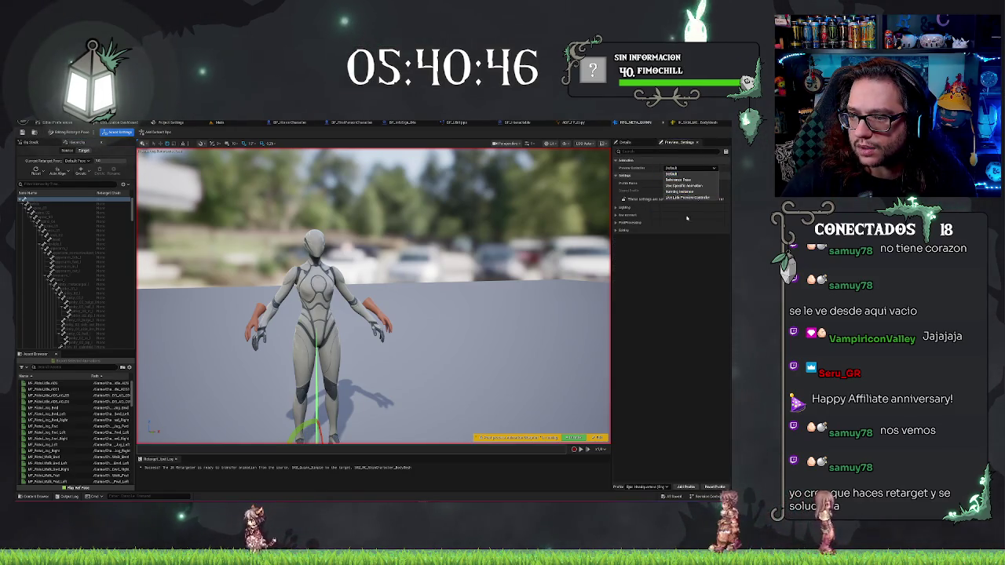
click(681, 180)
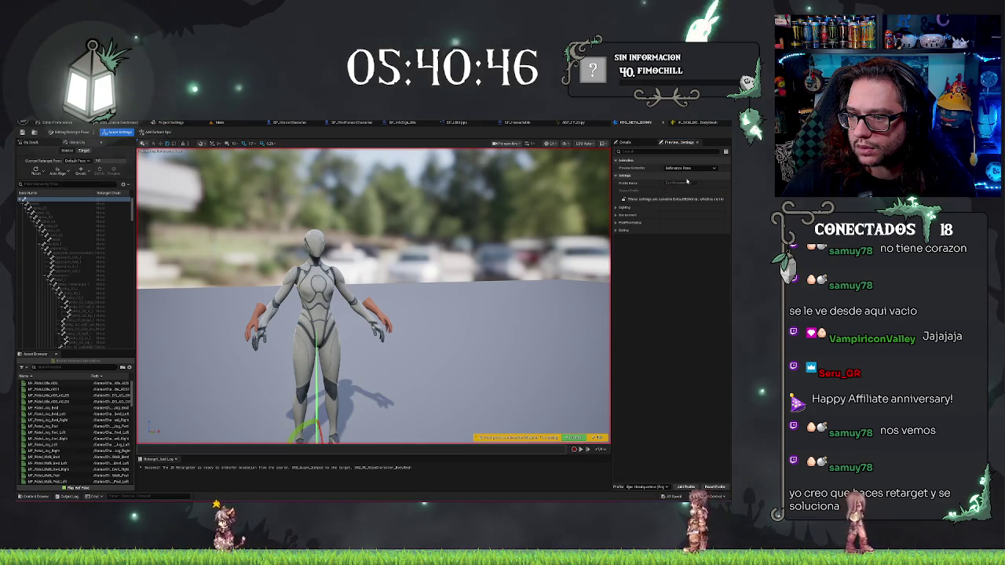
click(681, 169)
click(680, 174)
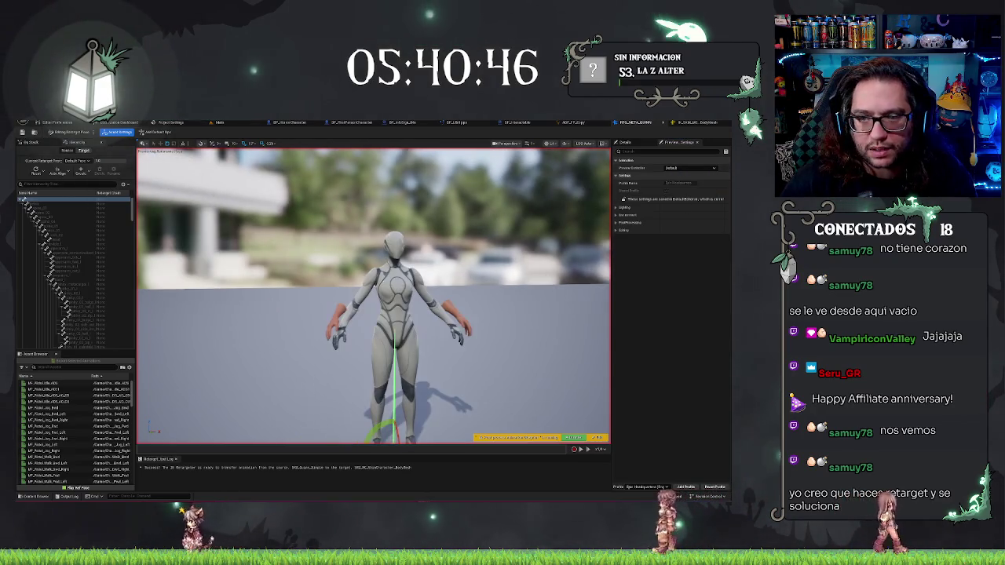
- Play MF_Pistol_Jog_Bwd_Left on the character, then return to Edit Retarget Pose mode
click(51, 419)
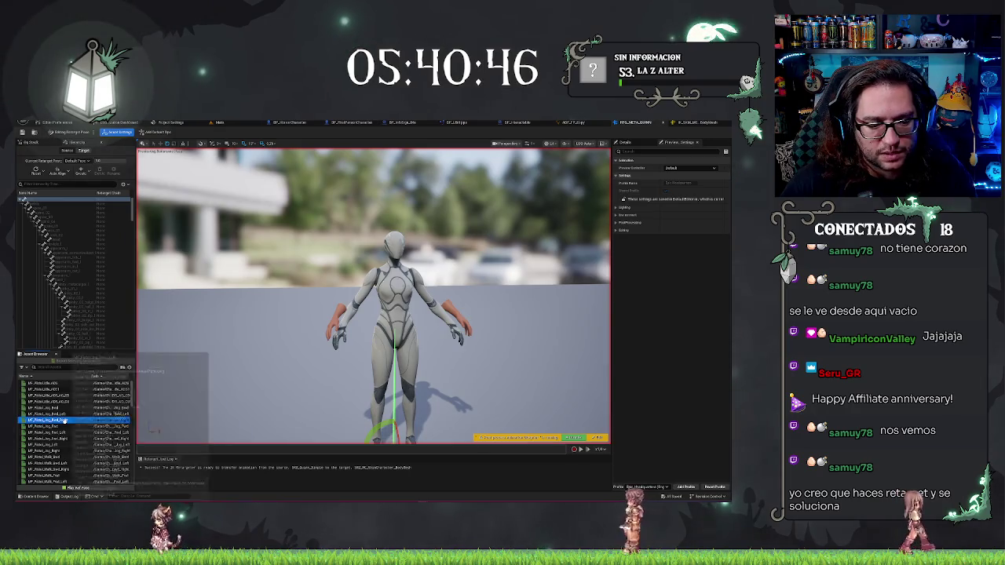
click(52, 414)
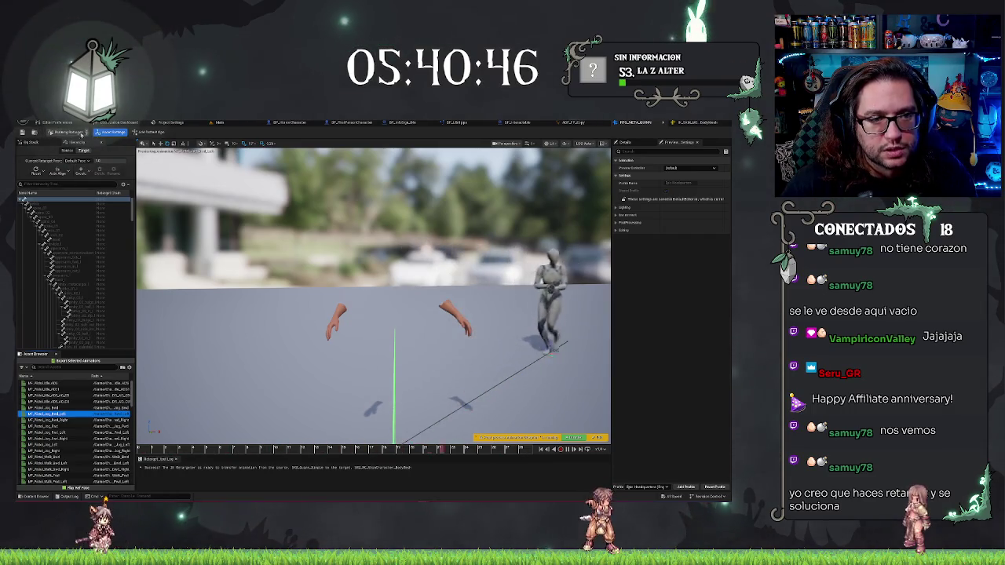
click(71, 132)
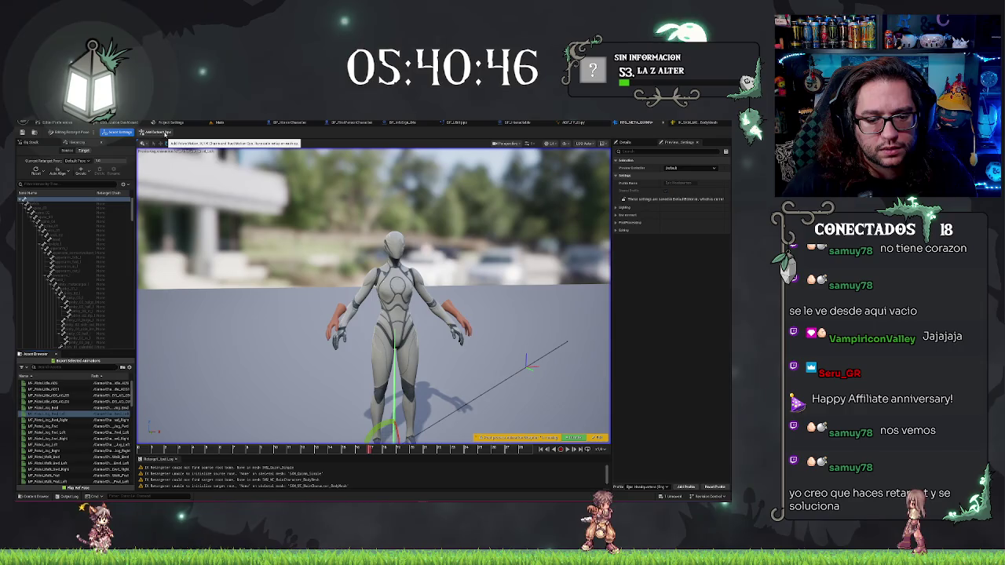
scroll(122, 258, down, 5)
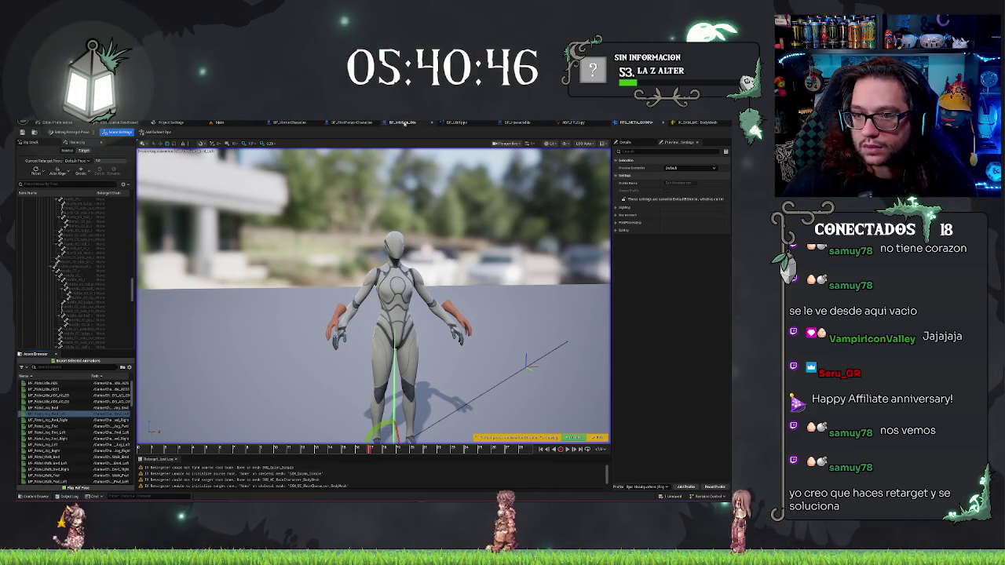
click(228, 123)
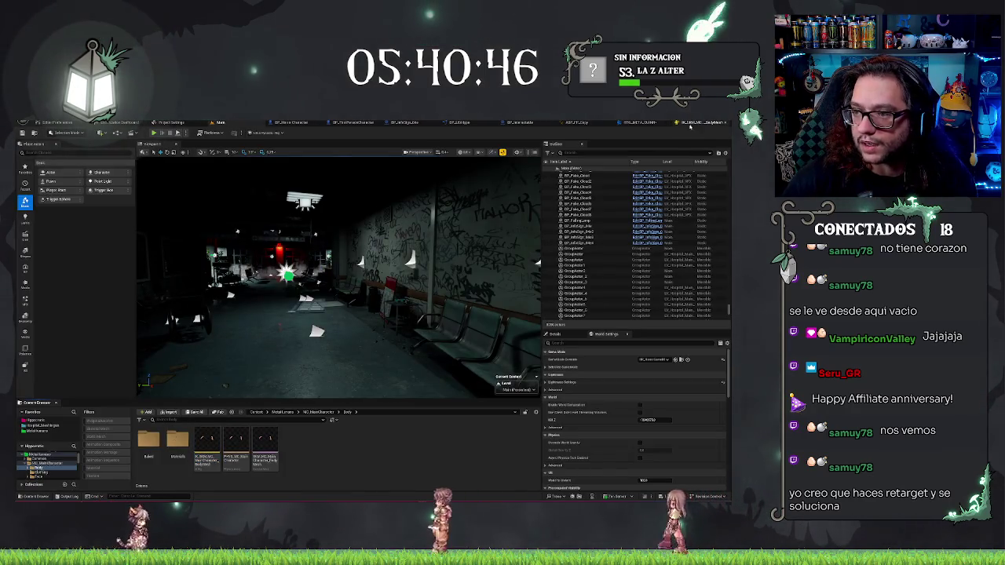
click(677, 124)
click(645, 125)
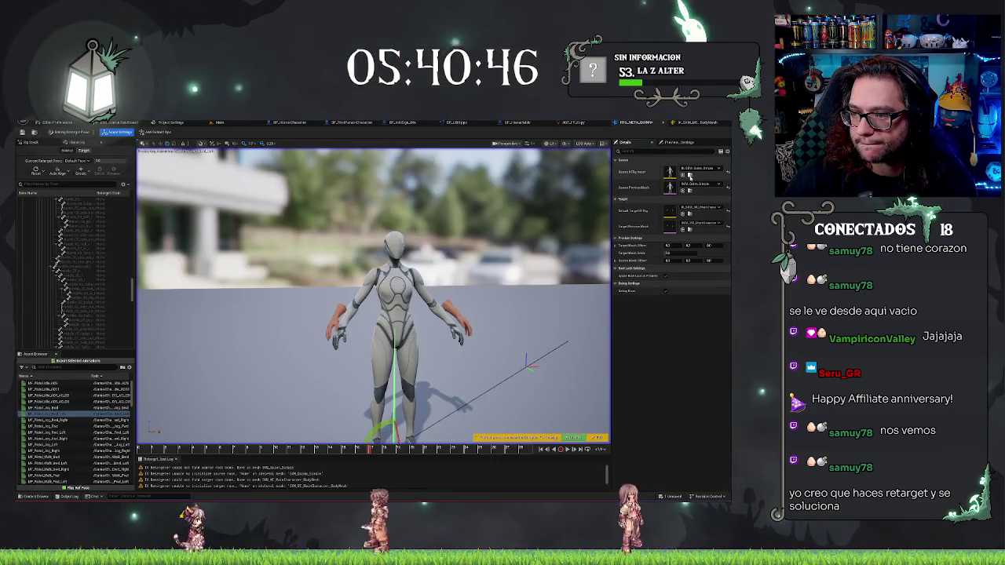
click(220, 122)
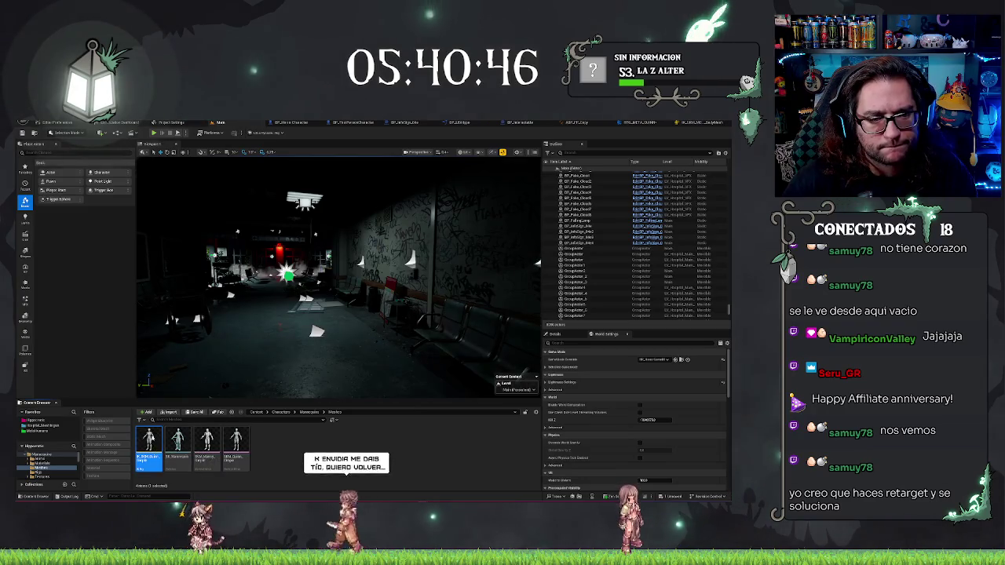
double_click(150, 446)
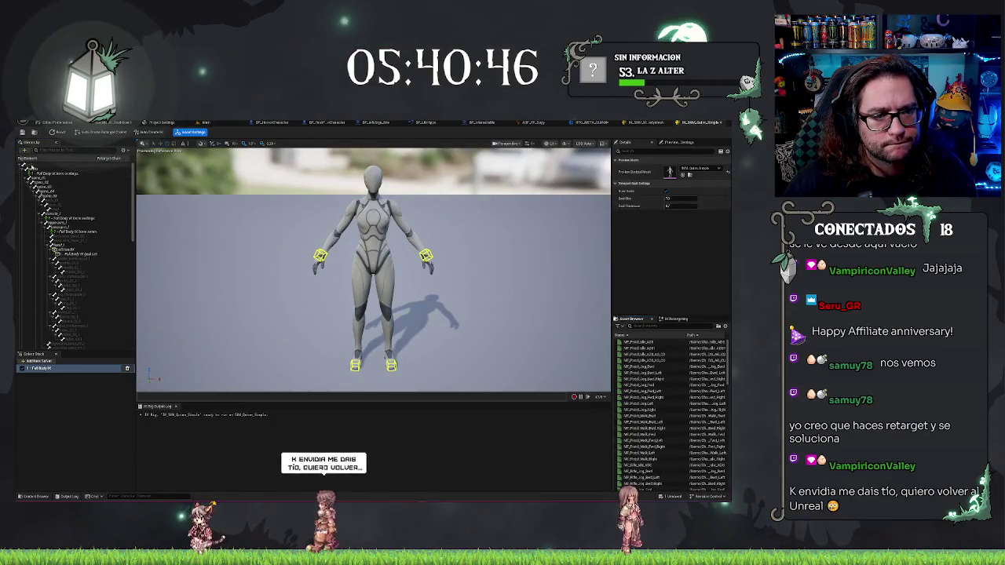
right_click(30, 167)
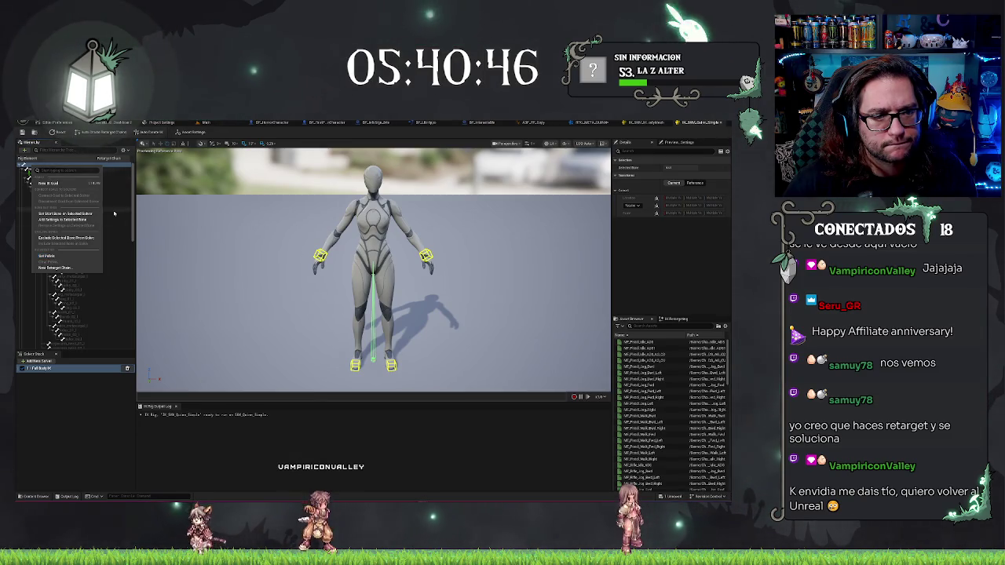
click(75, 213)
right_click(46, 170)
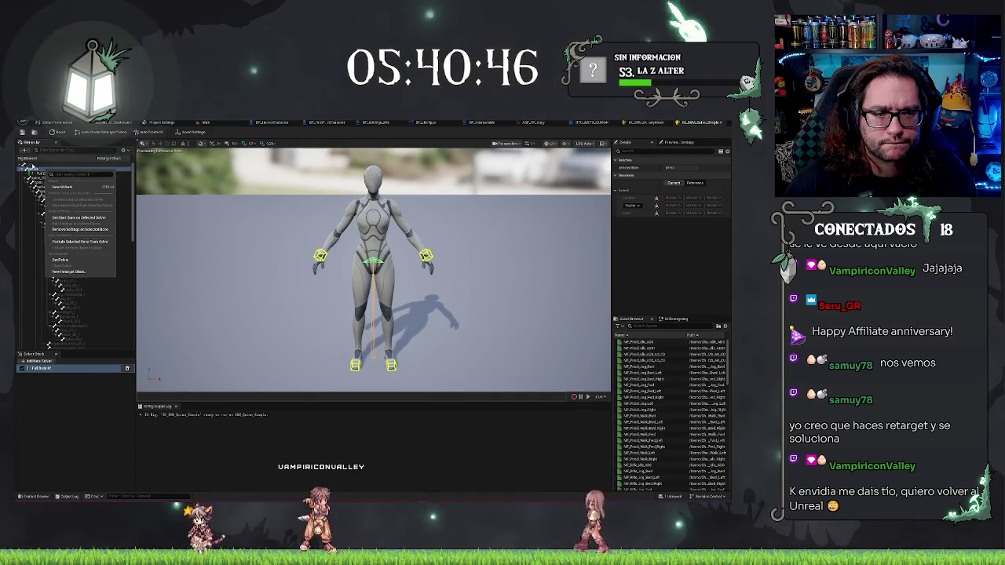
click(32, 167)
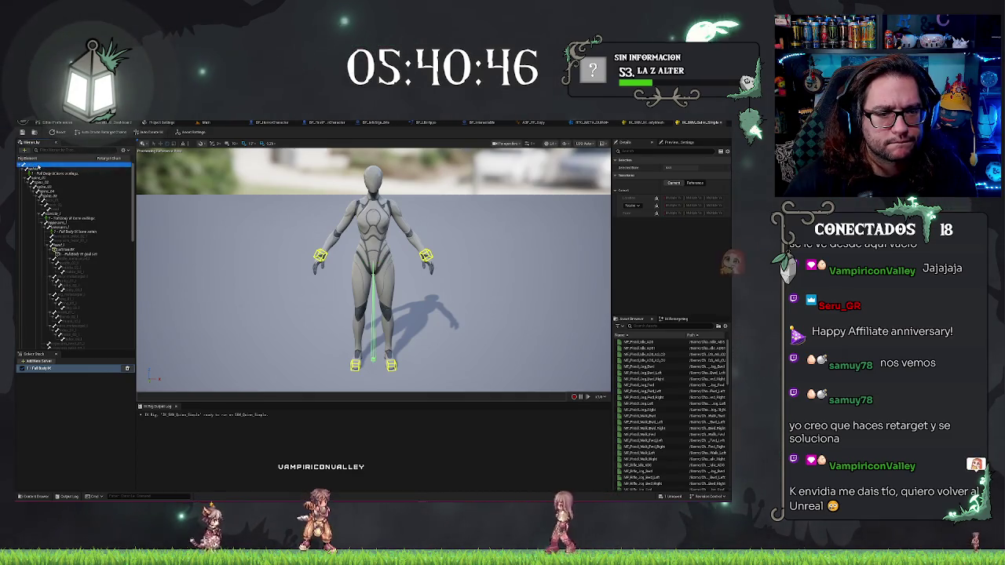
right_click(33, 167)
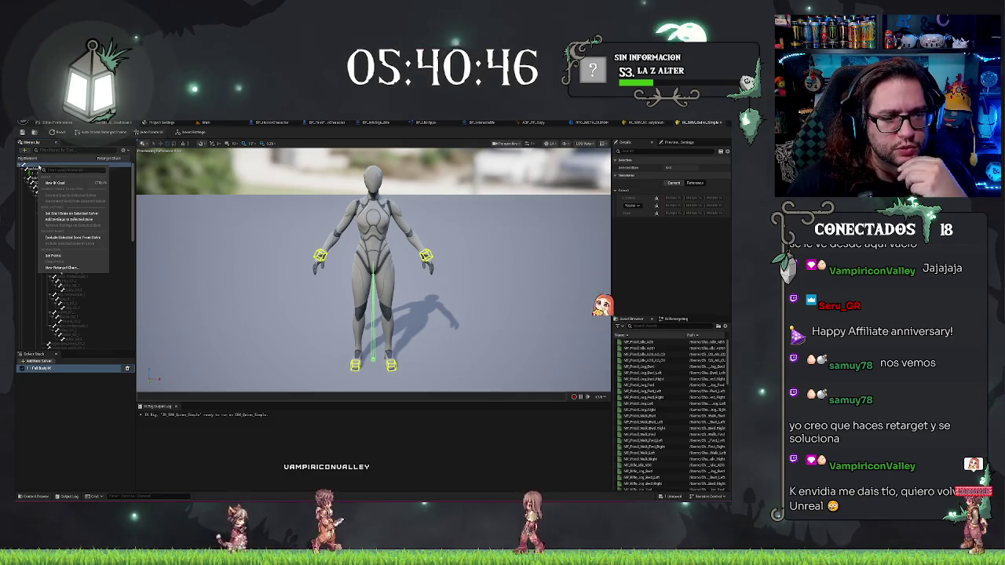
click(92, 395)
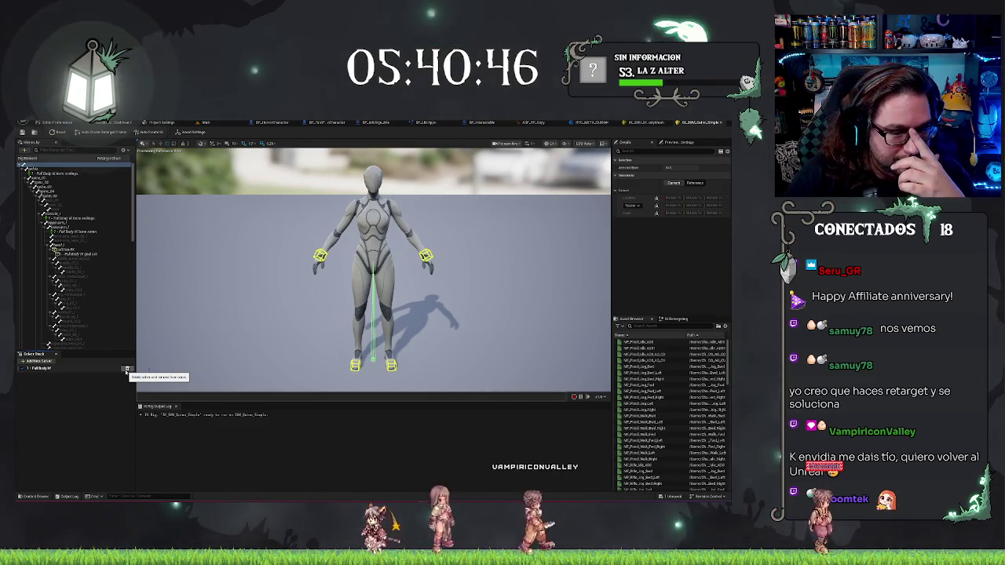
scroll(85, 254, down, 2)
scroll(91, 268, up, 2)
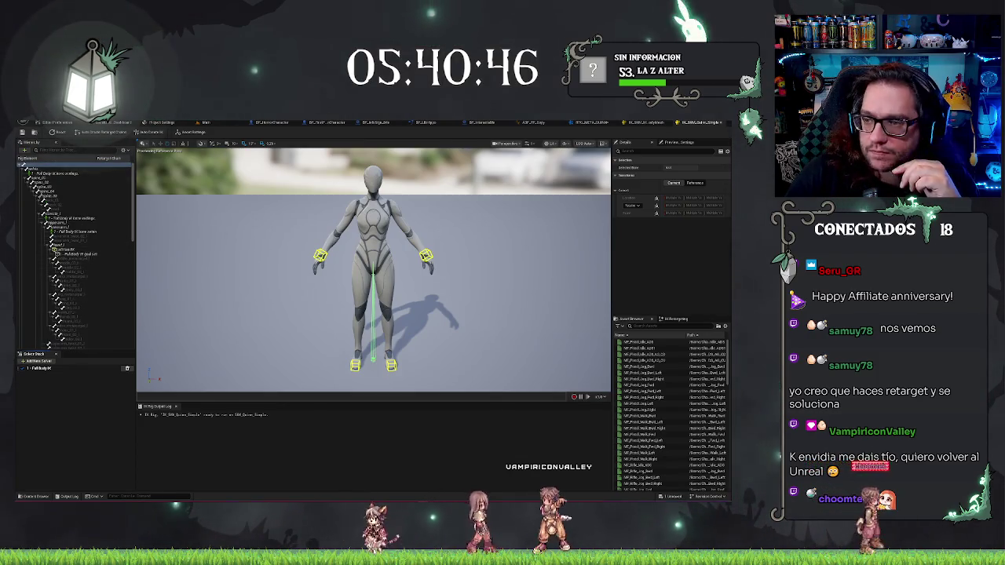
click(596, 123)
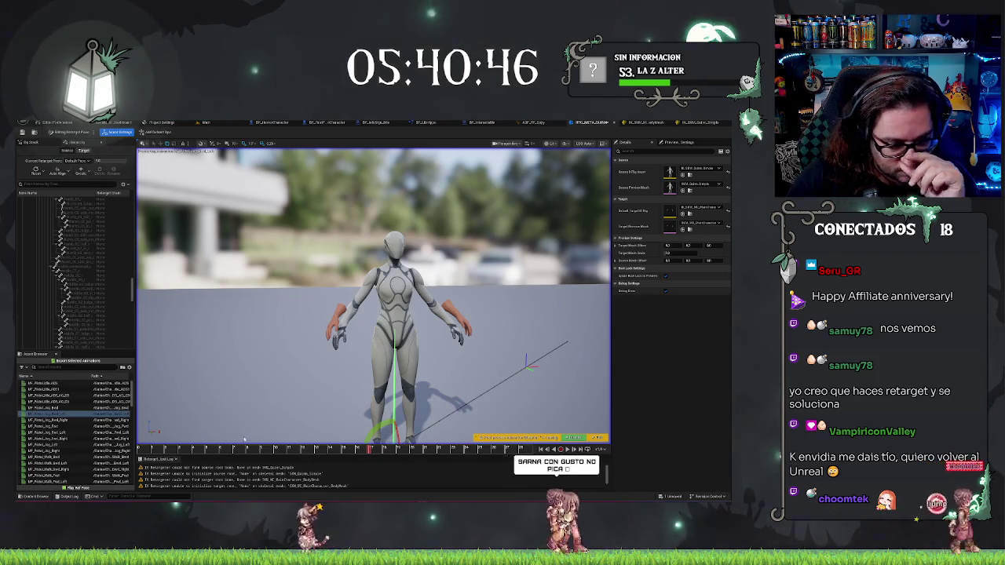
- Toggle Running Retarget on and off and look through the retarget pose options
scroll(79, 220, up, 10)
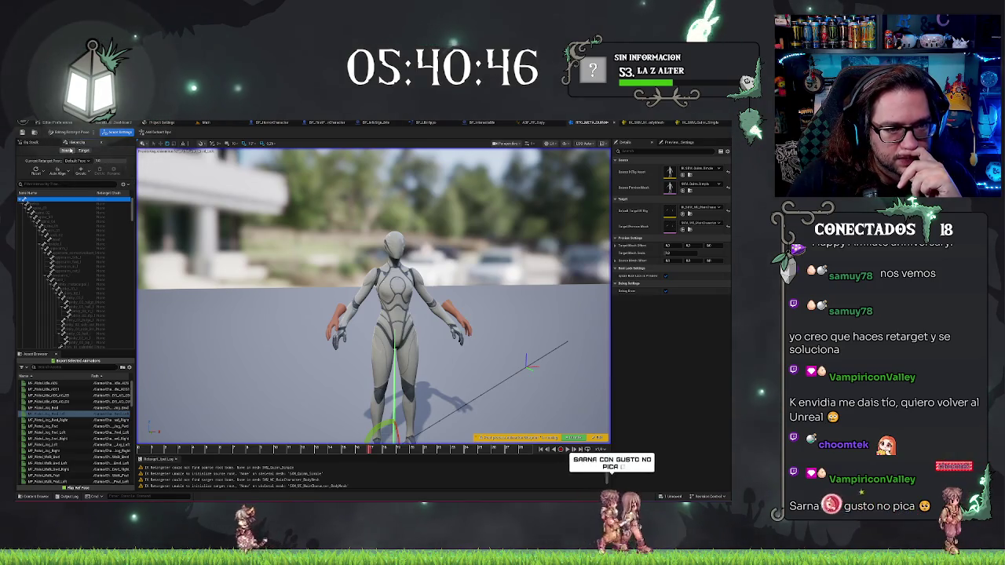
click(66, 133)
click(65, 135)
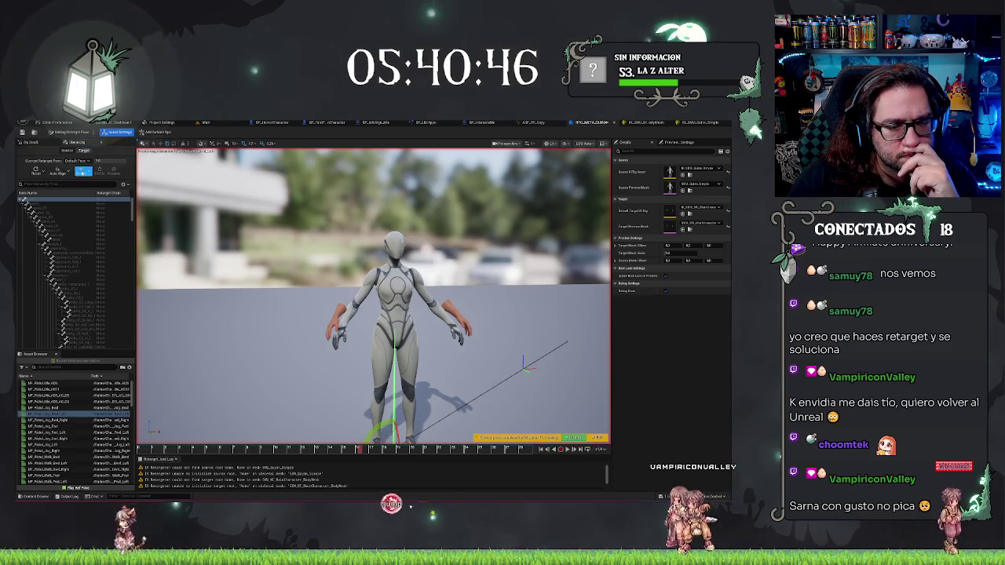
click(69, 174)
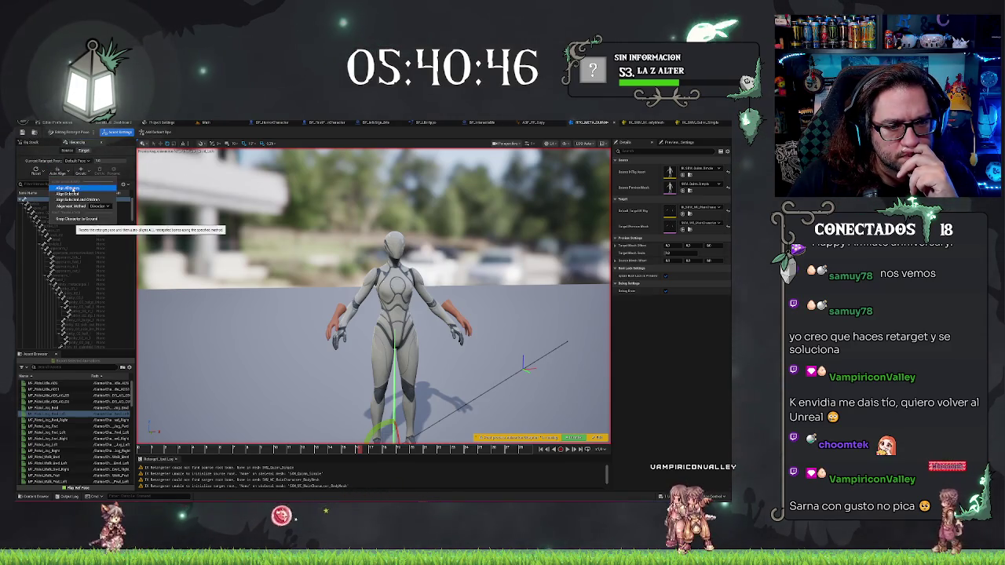
click(72, 189)
- Browse the Auto Align, Reset and Create pose menus, then show the Op Stack
click(63, 173)
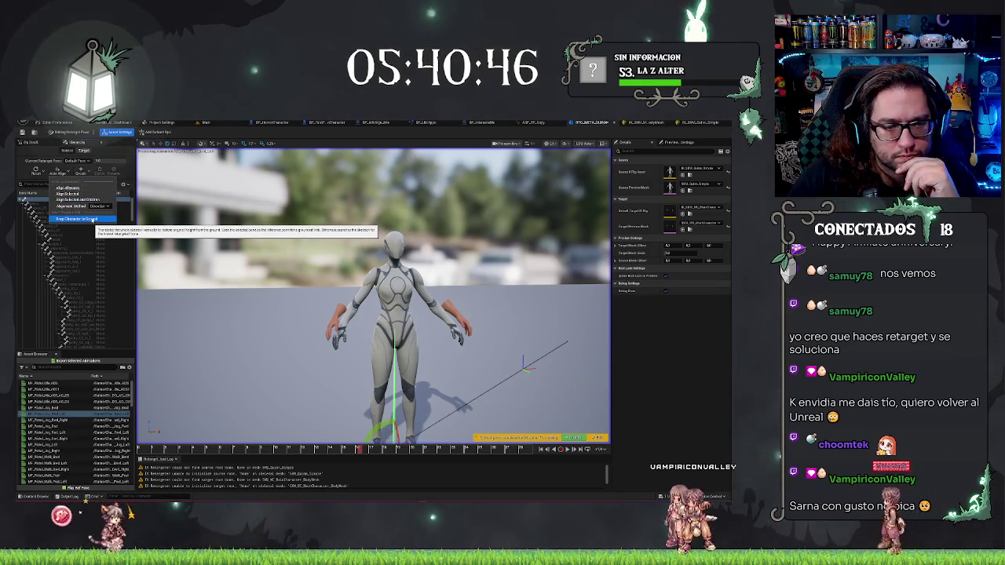
click(40, 172)
click(39, 173)
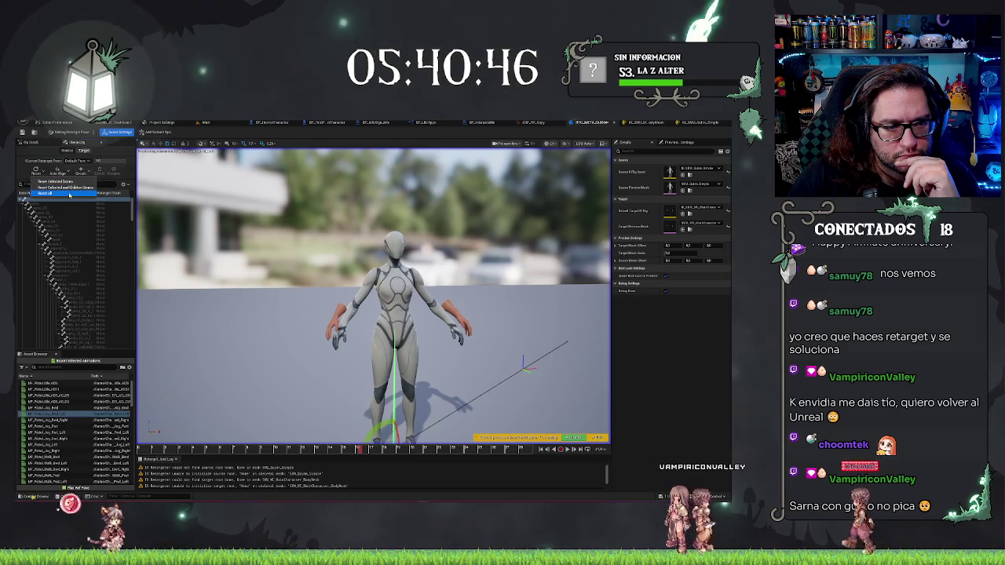
click(70, 194)
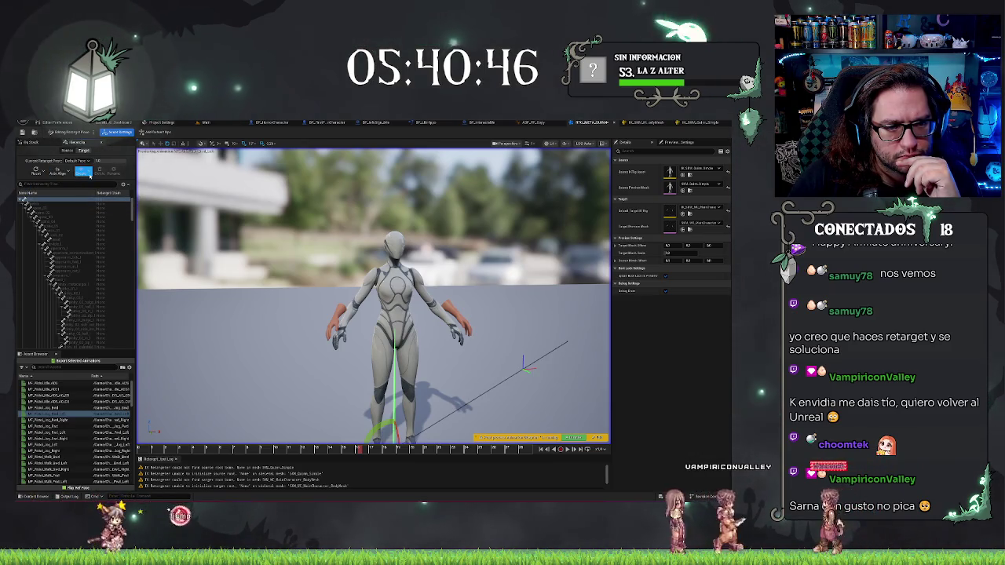
click(90, 174)
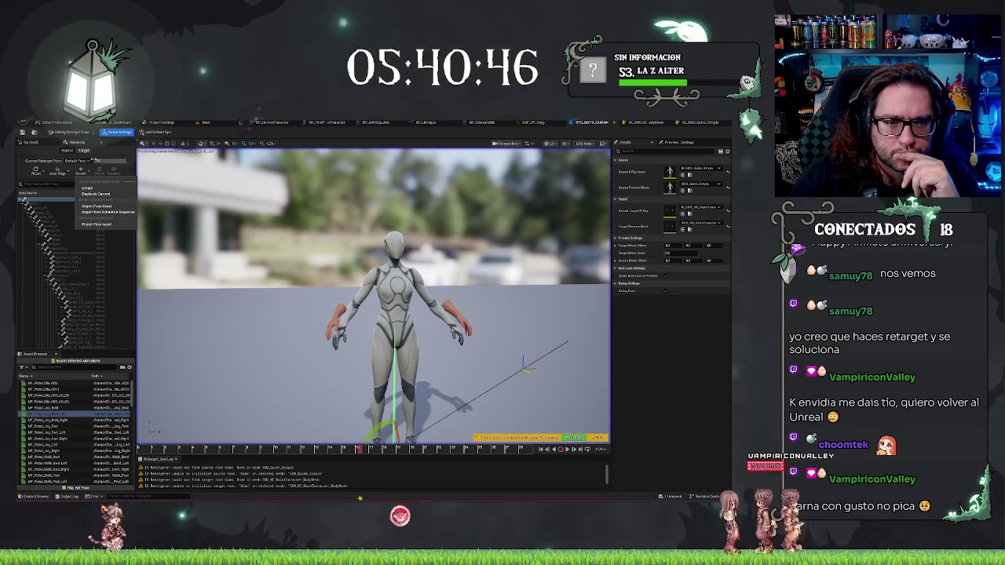
click(50, 143)
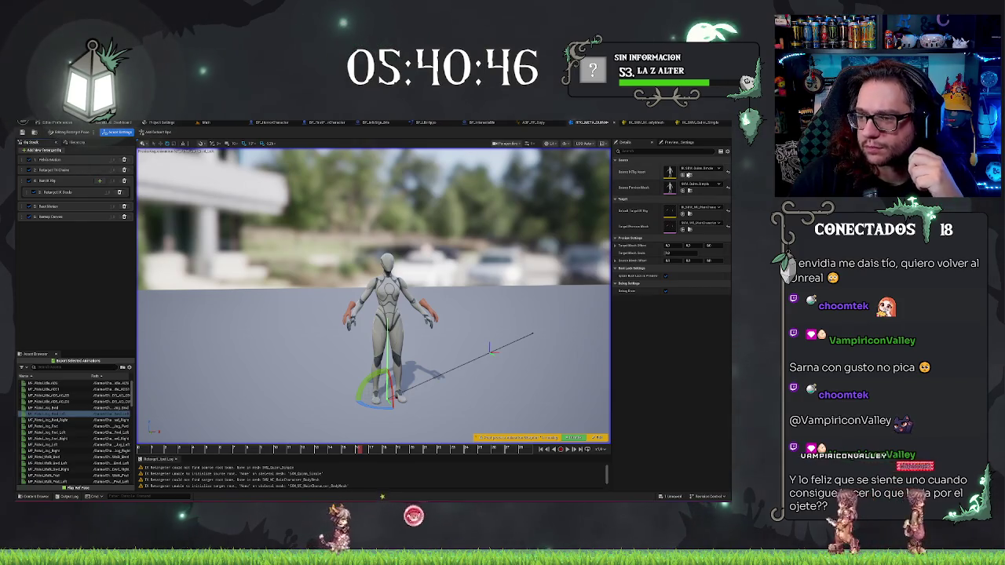
- Open the body mesh IK Rig and add a New Retarget Chain from its root bone
click(691, 218)
double_click(194, 469)
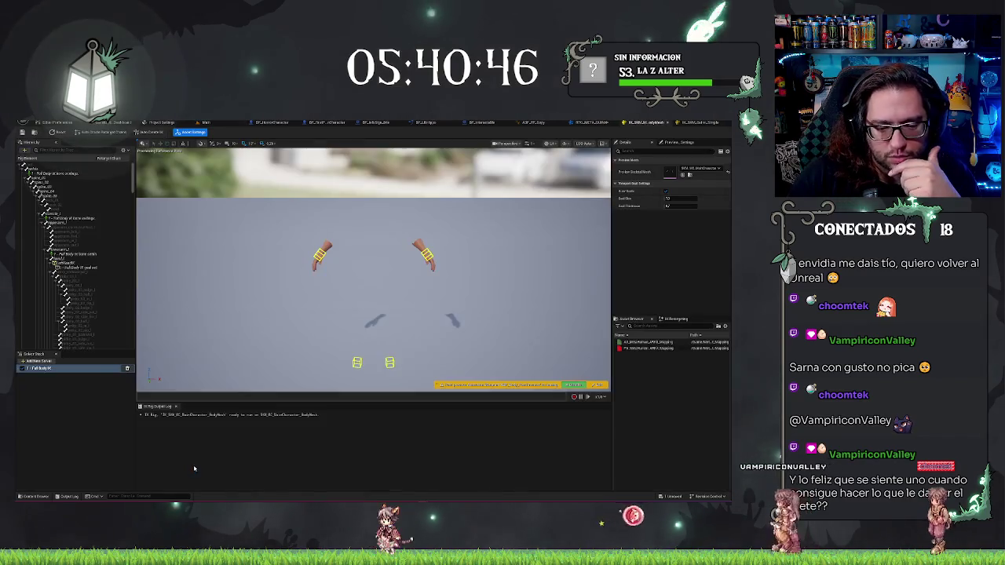
click(22, 167)
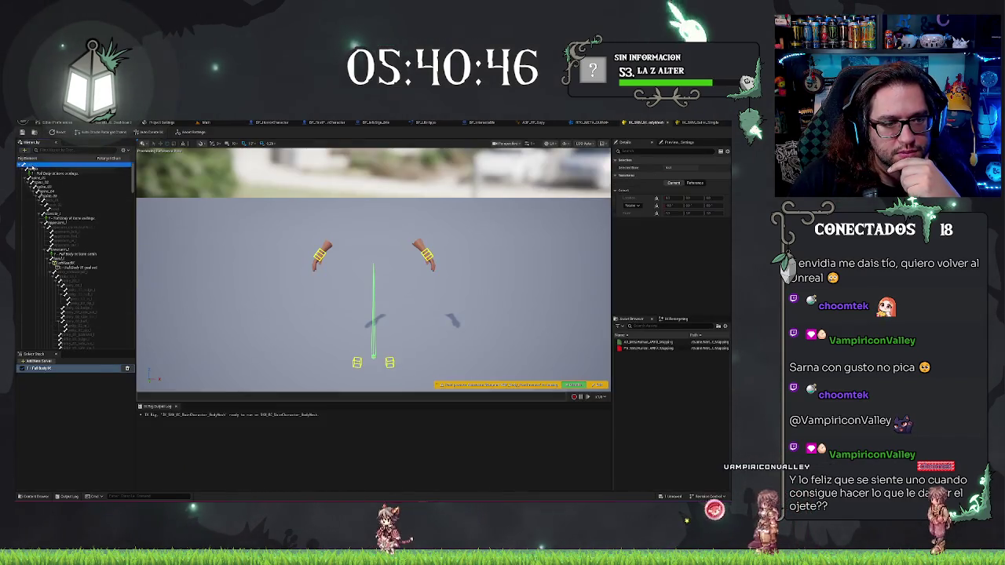
right_click(29, 167)
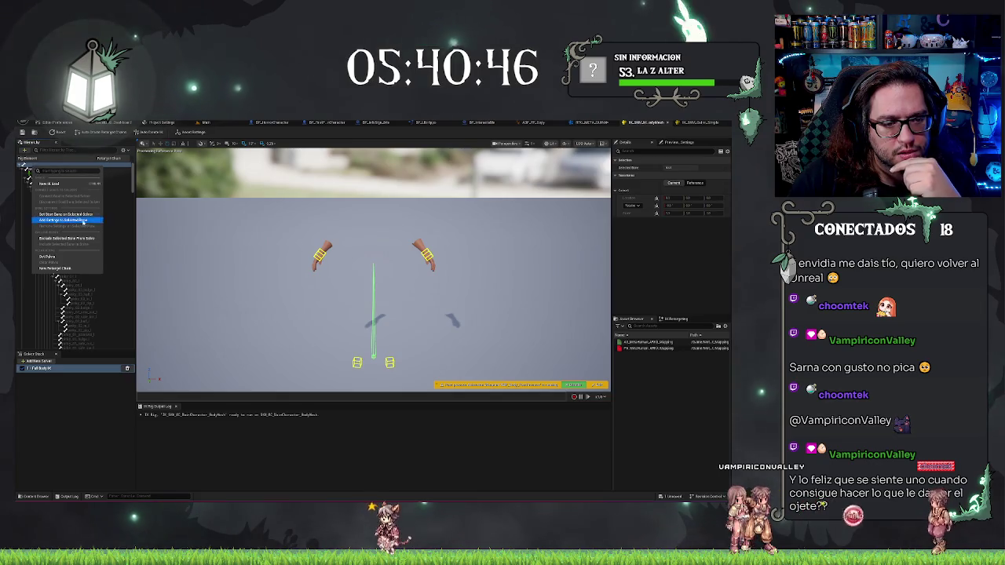
click(83, 270)
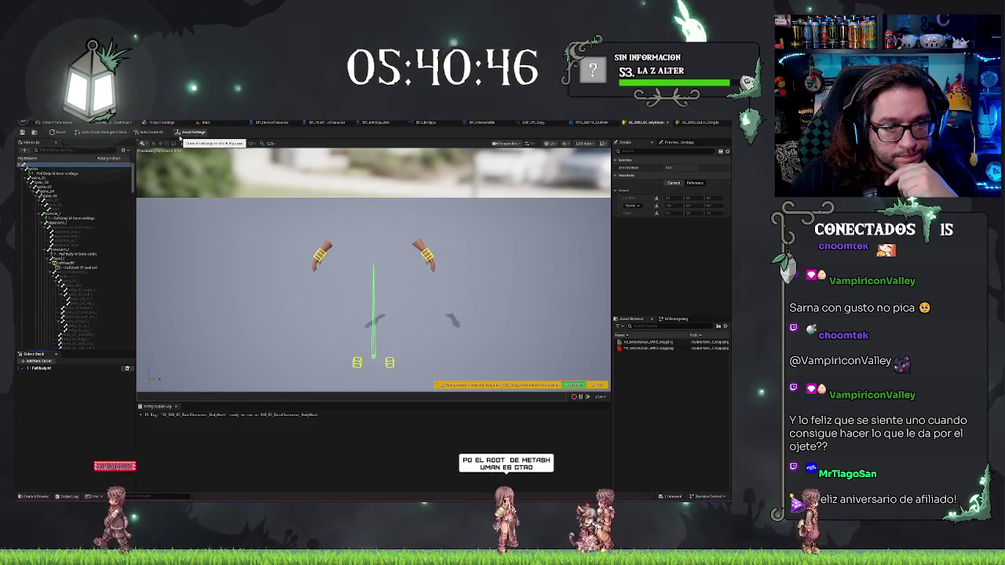
click(101, 132)
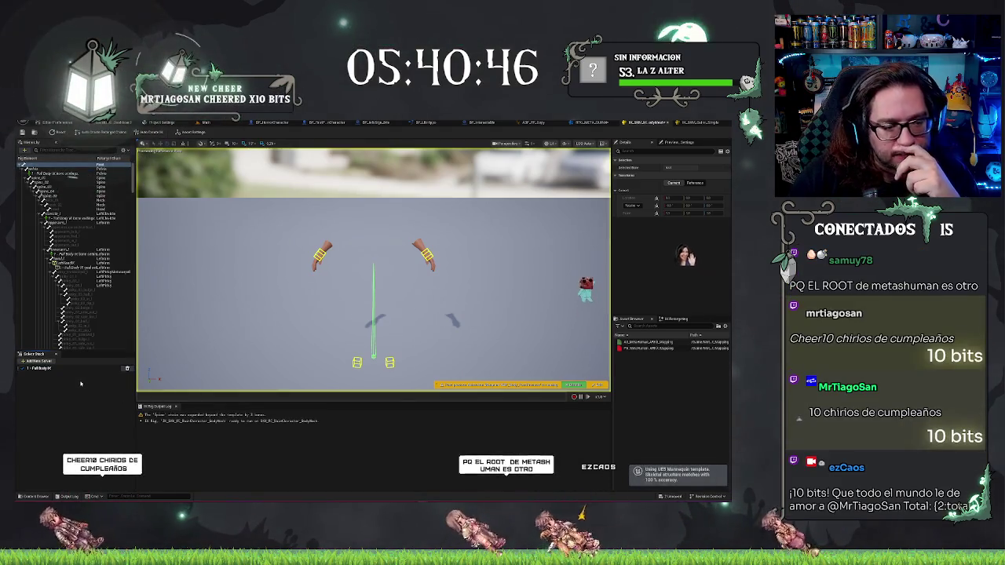
- Auto-create retarget chains in the Quinn mannequin IK Rig, then return to the body rig
click(693, 124)
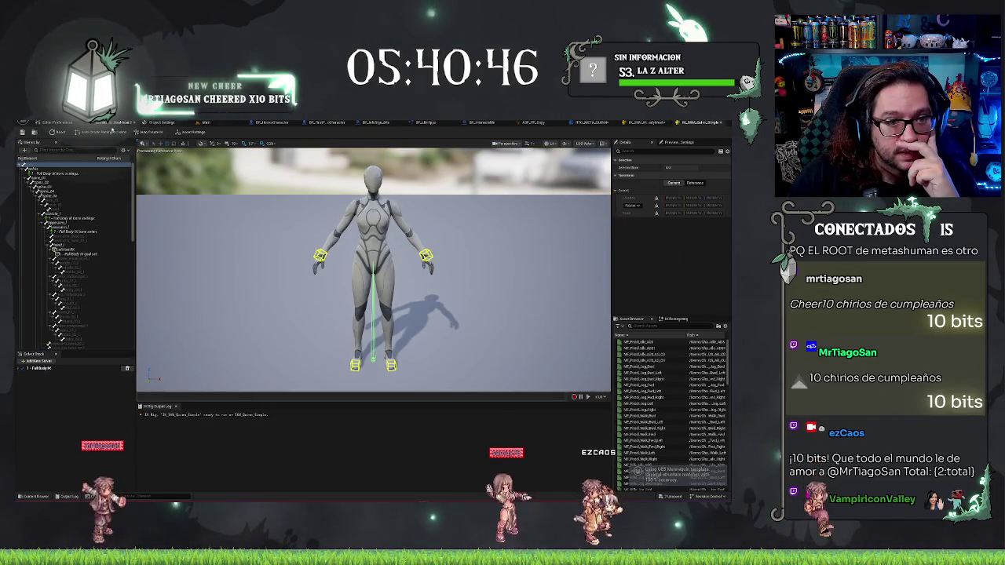
click(102, 132)
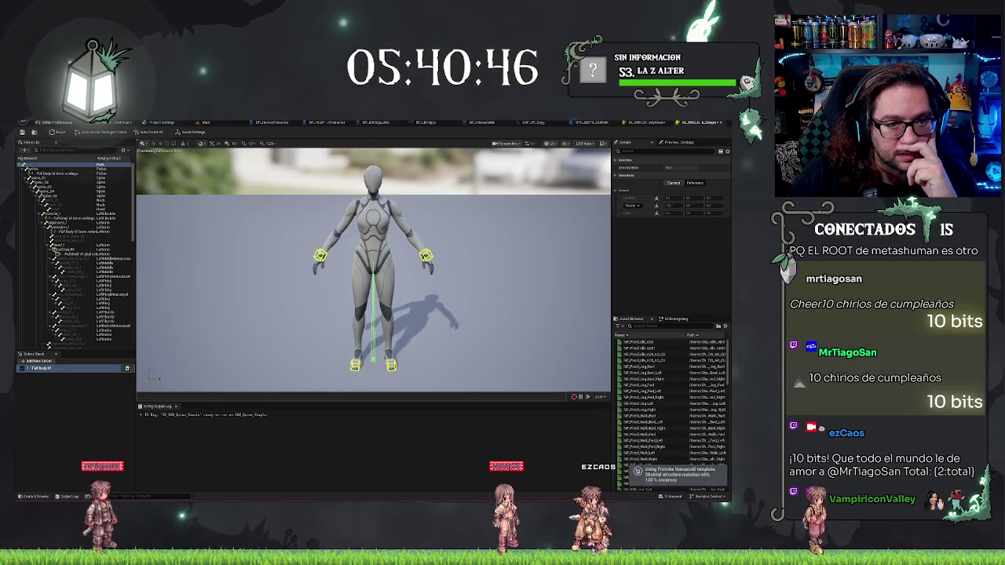
click(648, 123)
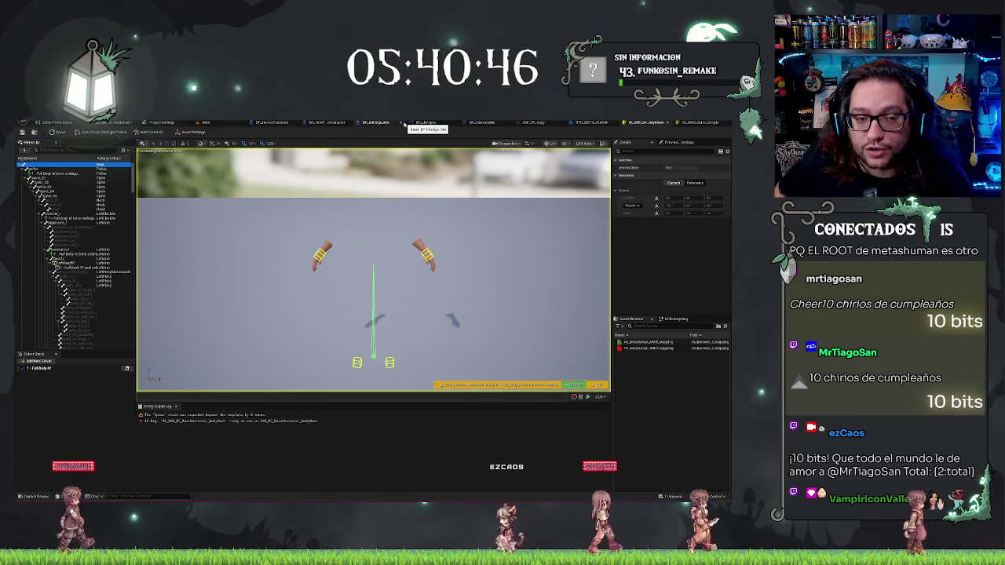
- Review the IK Retargeter's bones and chains in its Hierarchy panel
click(593, 122)
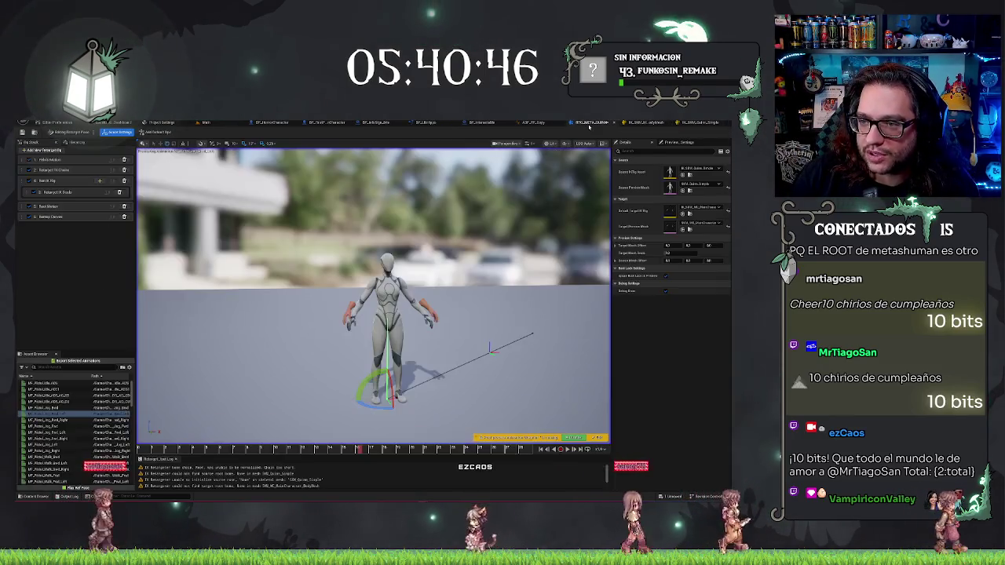
click(76, 143)
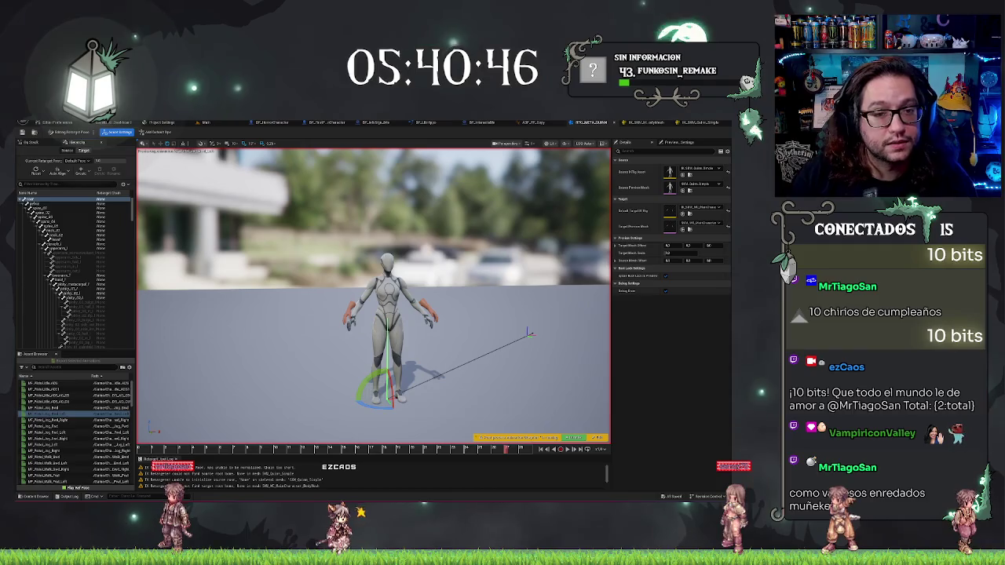
click(259, 123)
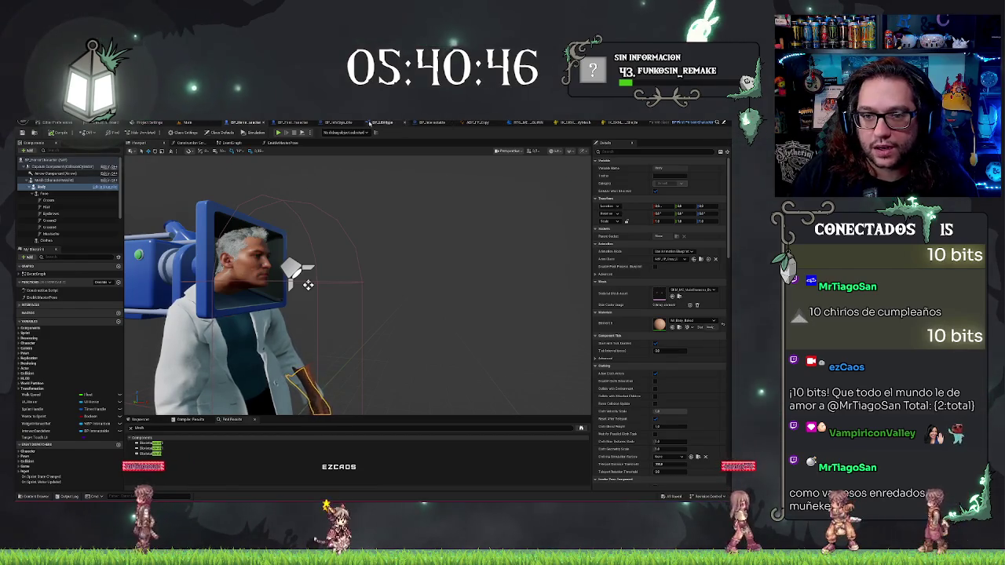
click(187, 122)
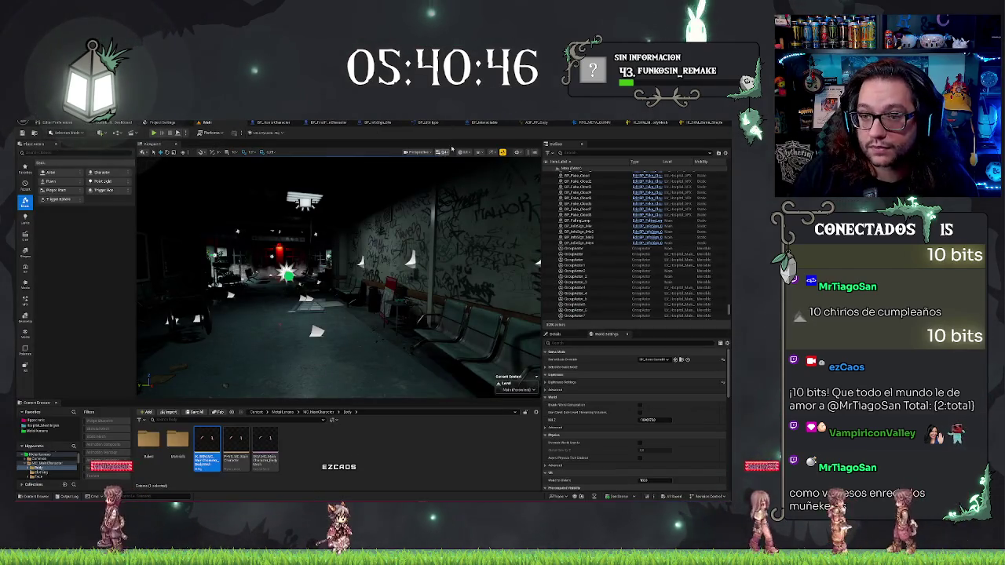
click(486, 123)
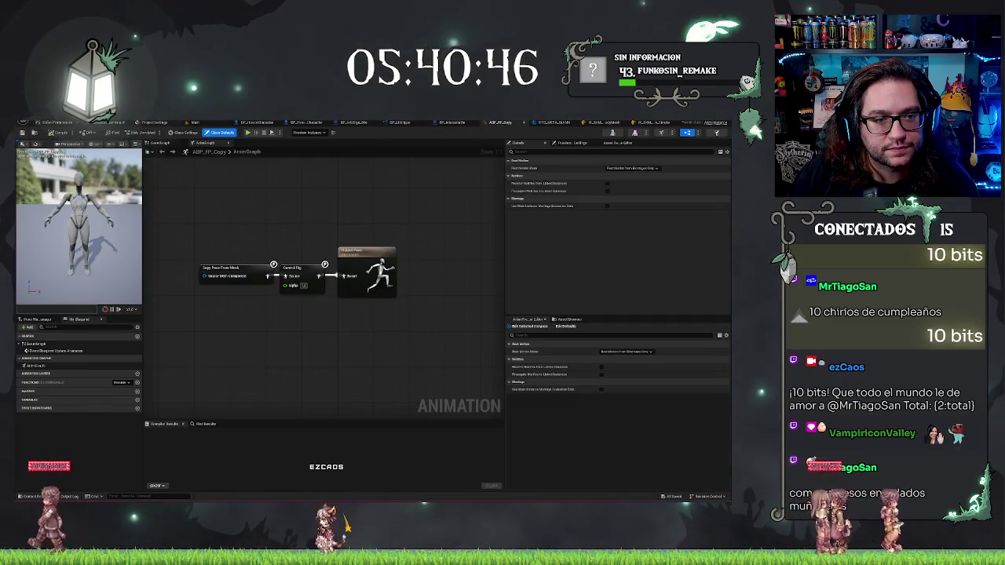
click(196, 123)
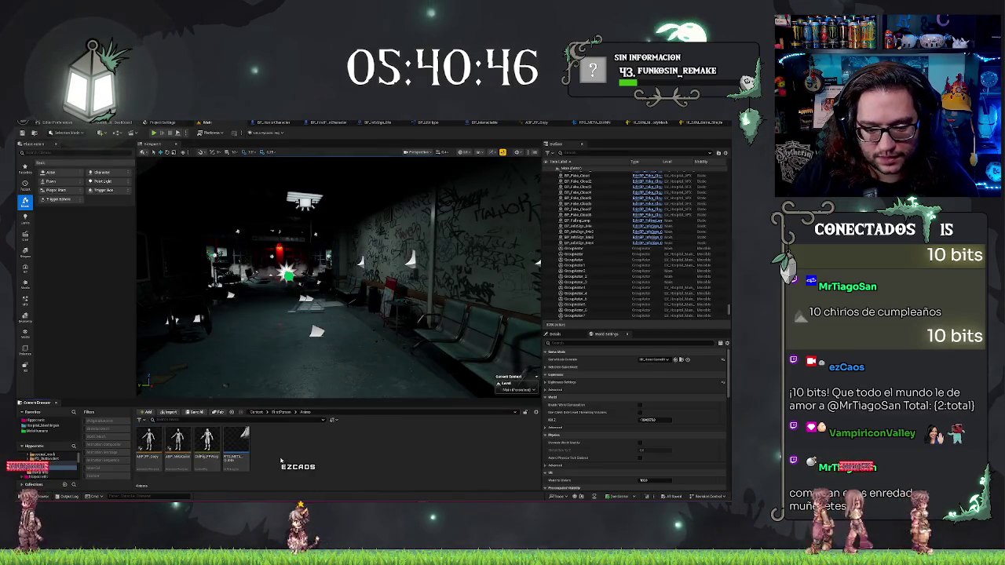
double_click(178, 444)
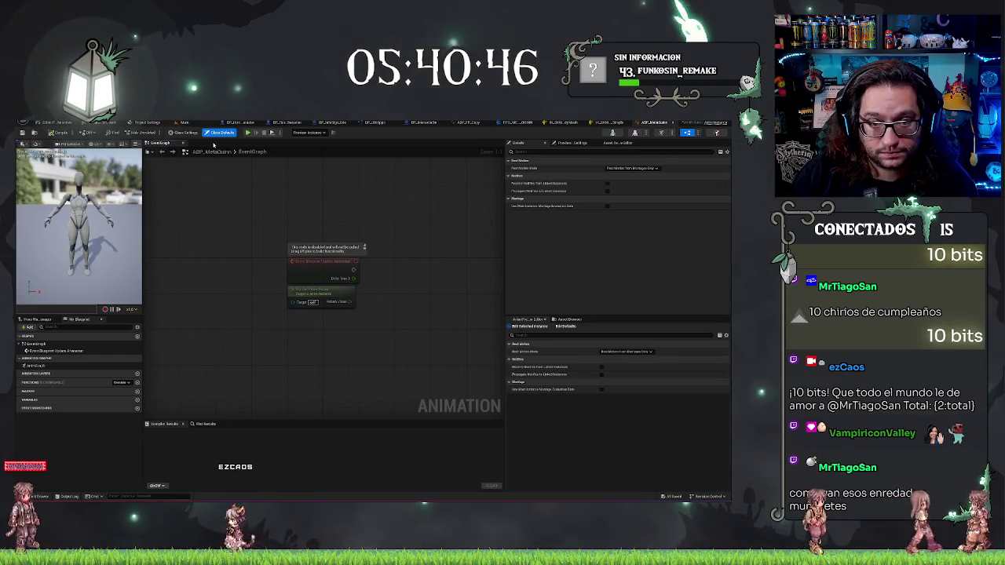
double_click(35, 366)
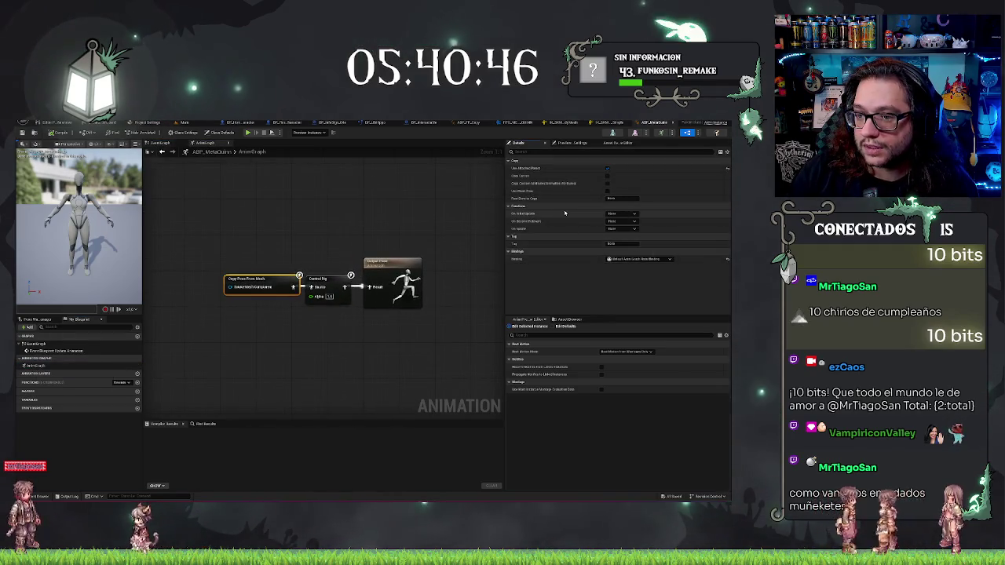
click(320, 284)
click(267, 279)
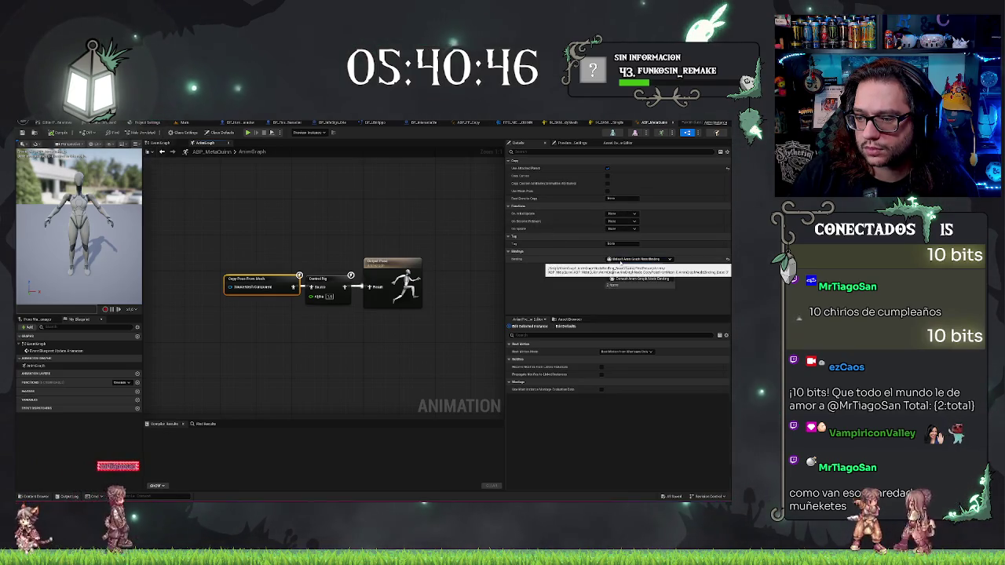
key(ctrl+Tab)
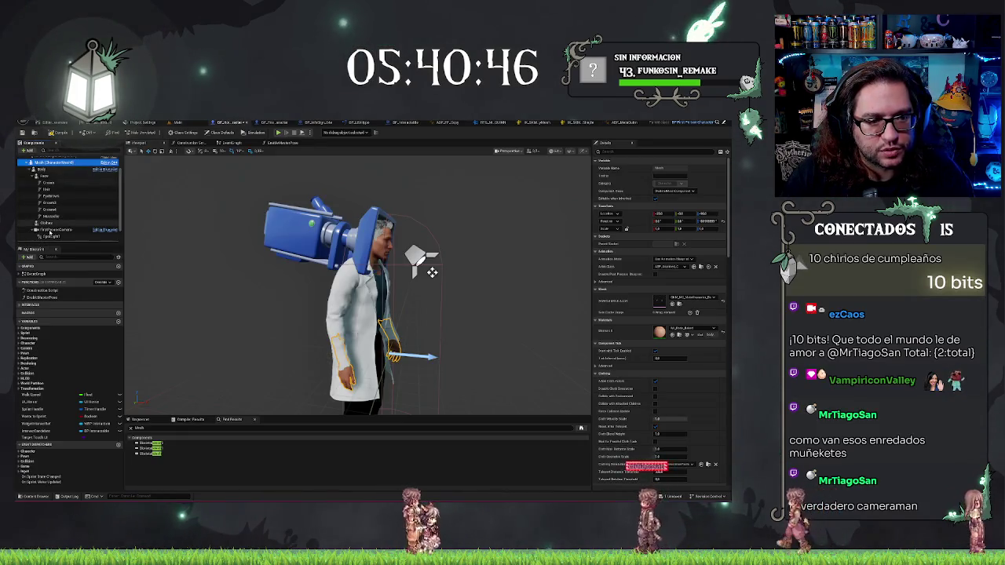
- Inspect the FirstPersonCamera and Face components in the character Blueprint
click(54, 230)
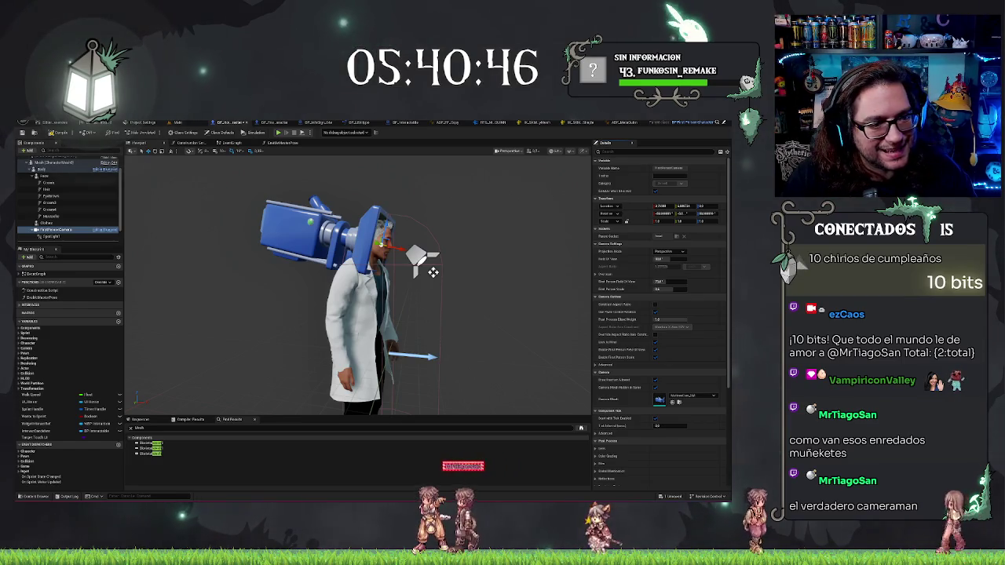
click(273, 123)
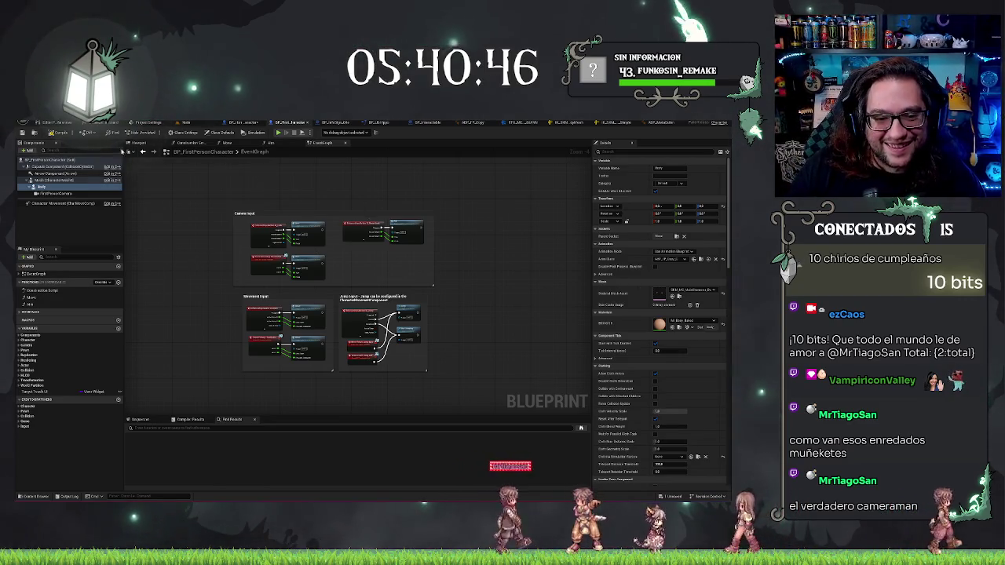
click(49, 194)
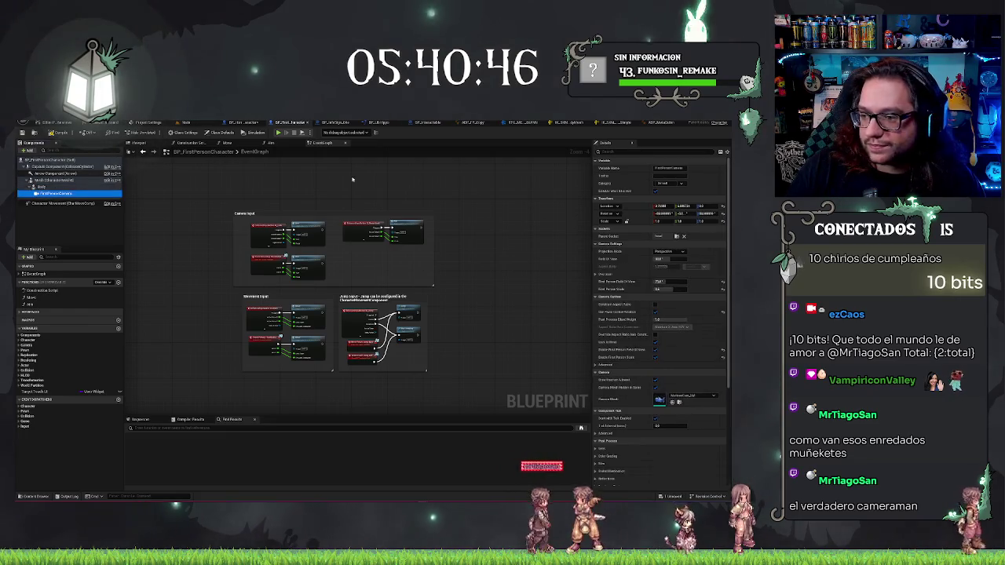
click(238, 123)
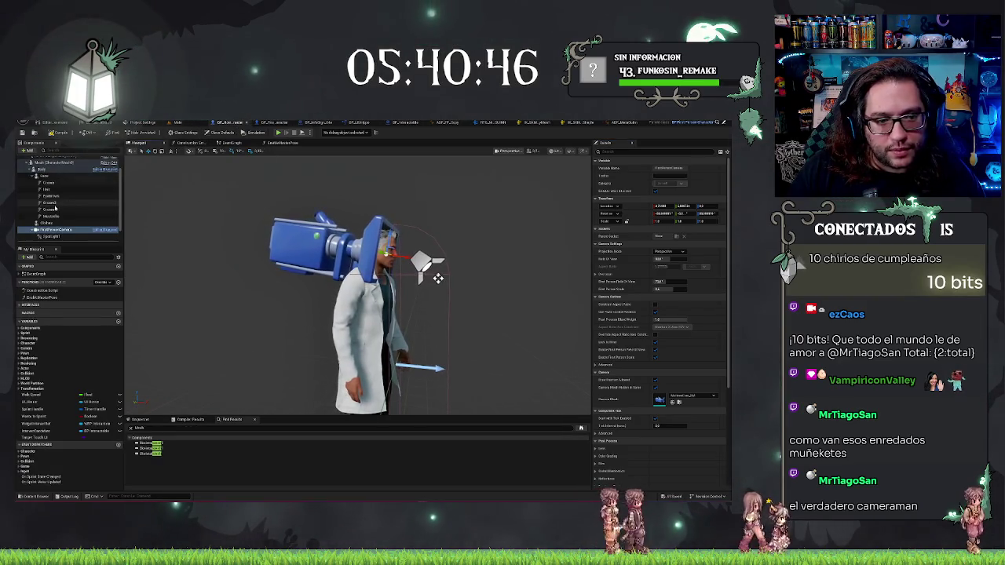
click(54, 230)
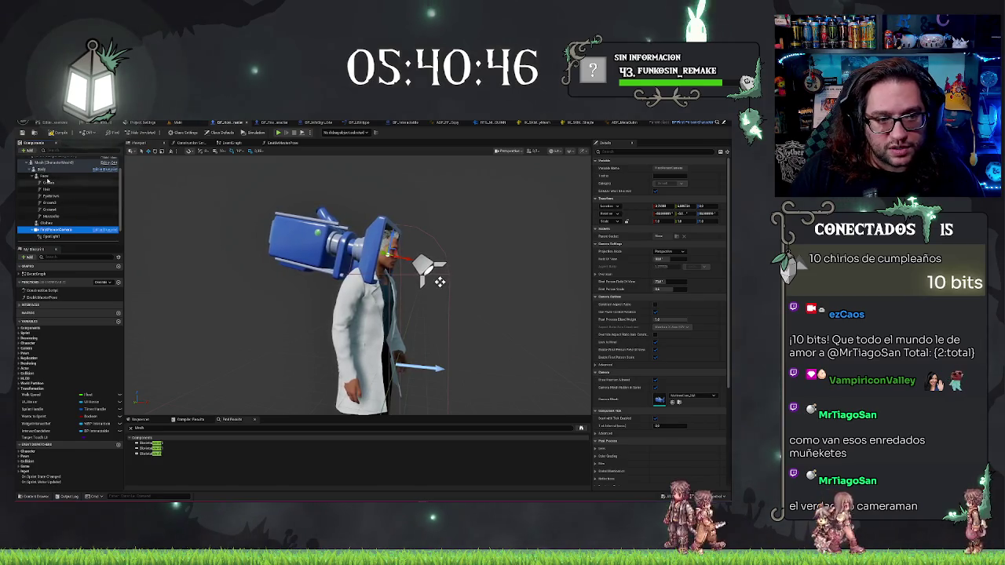
click(45, 176)
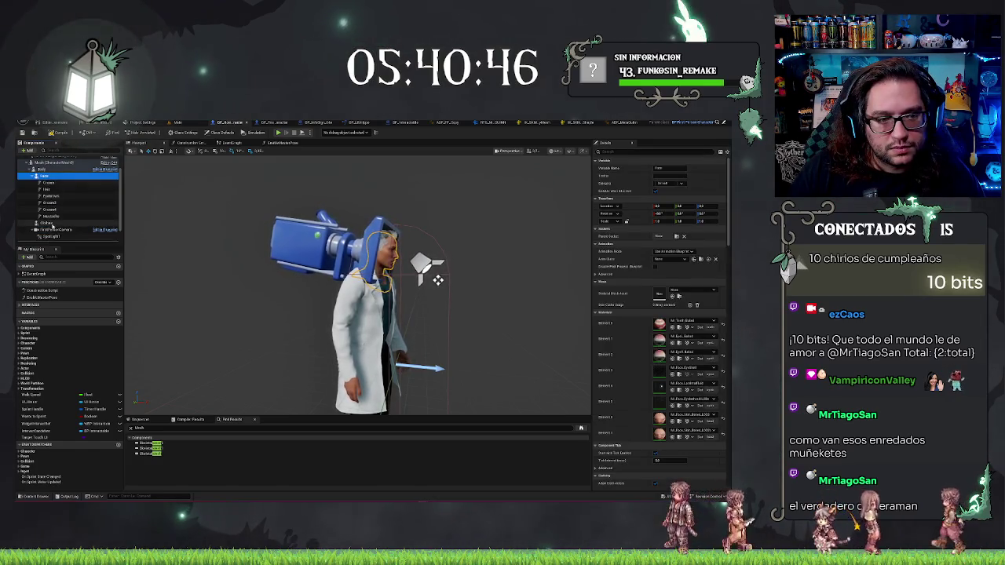
scroll(31, 179, up, 2)
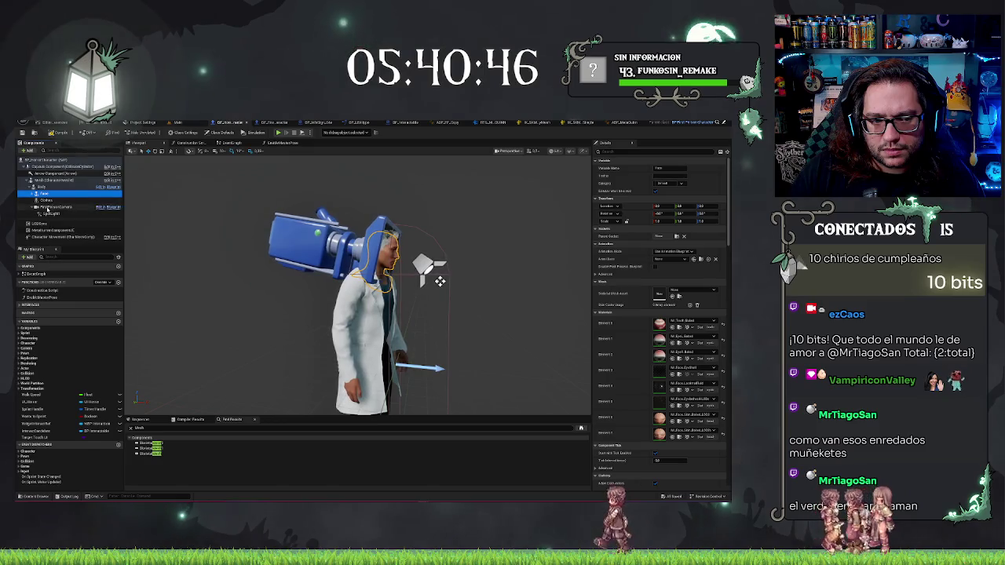
click(45, 207)
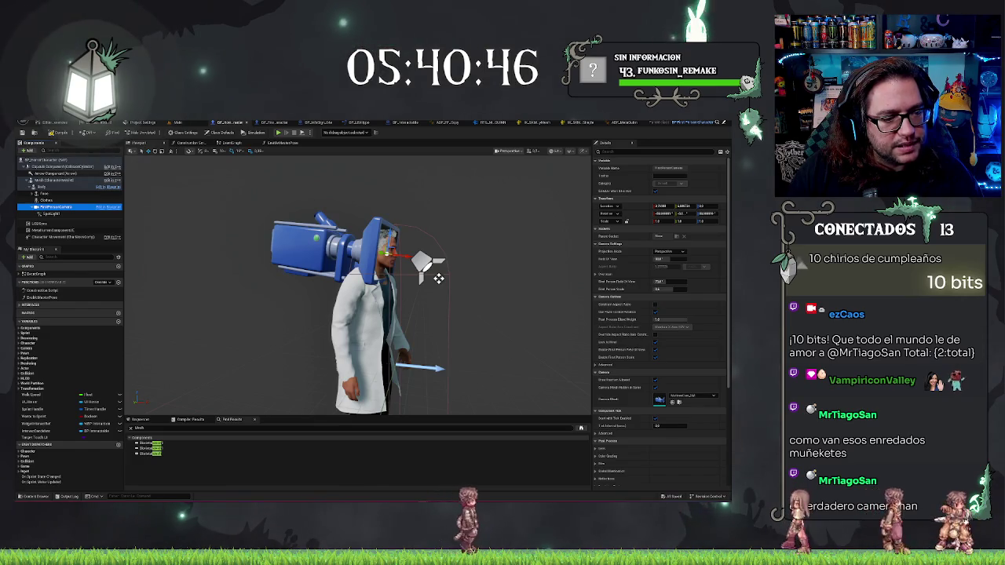
- Restore the accidentally deleted FirstPersonCamera with undo, then reselect and nudge it
drag(437, 278, 456, 276)
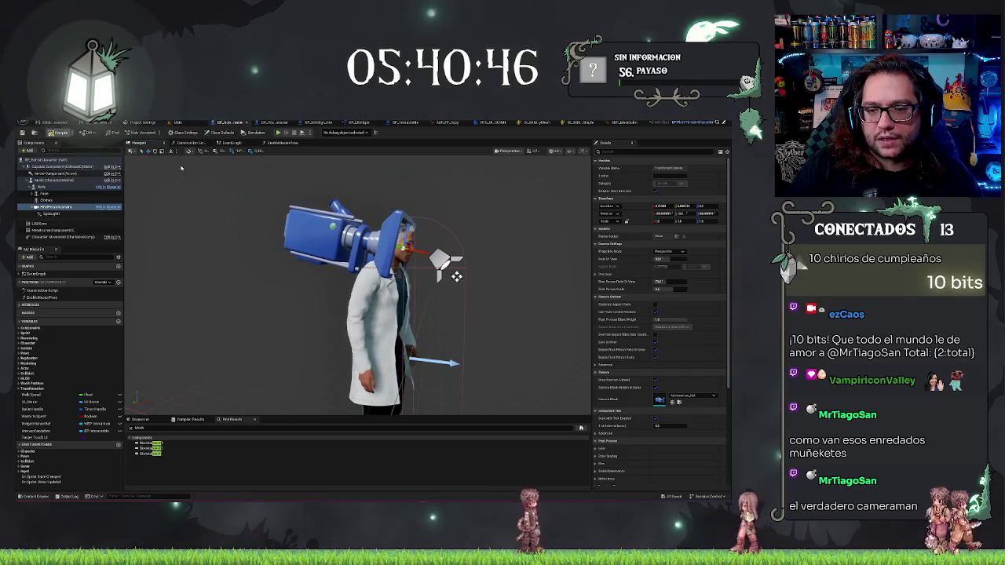
key(Delete)
key(ctrl+z)
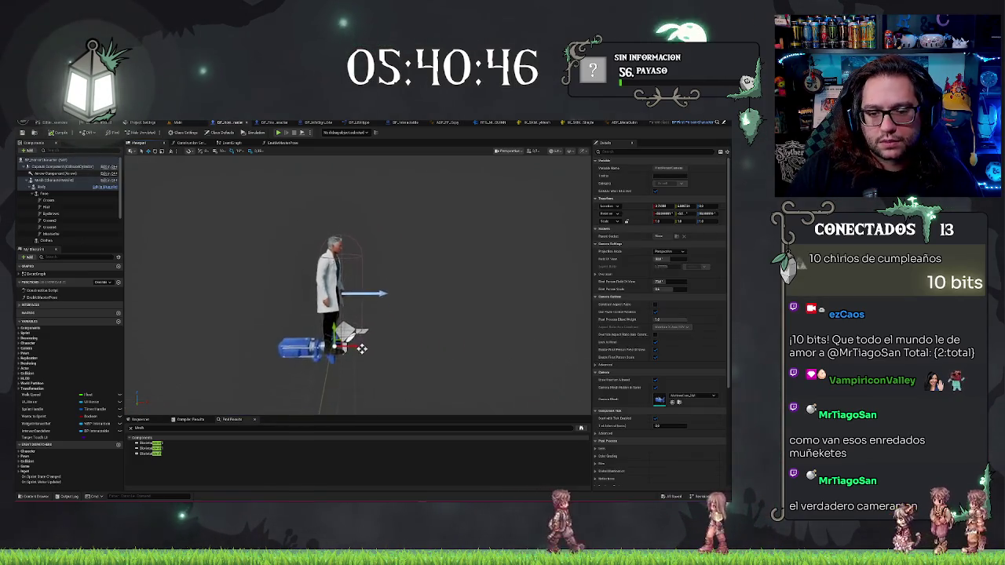
scroll(71, 214, down, 1)
click(63, 229)
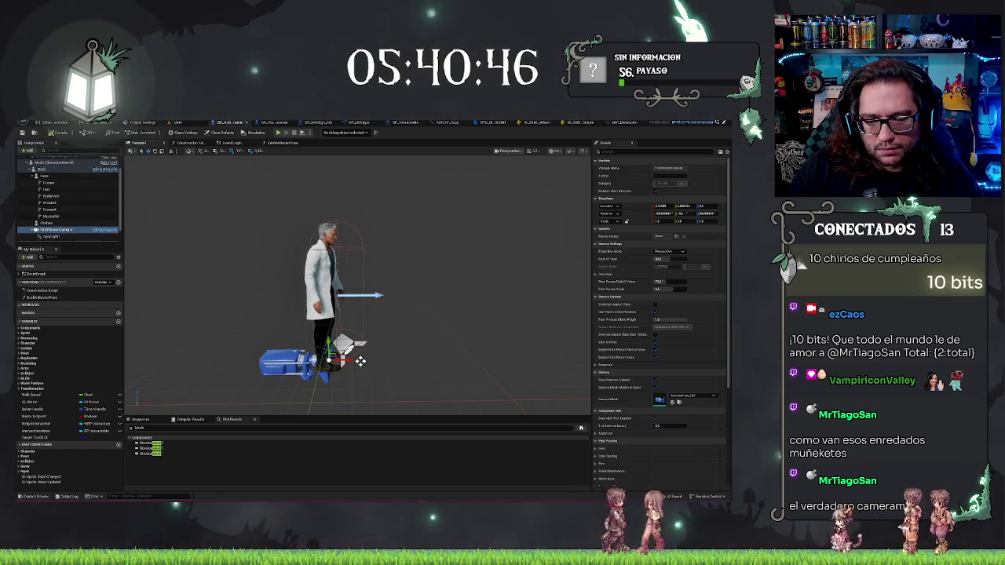
drag(359, 361, 362, 371)
scroll(362, 371, up, 2)
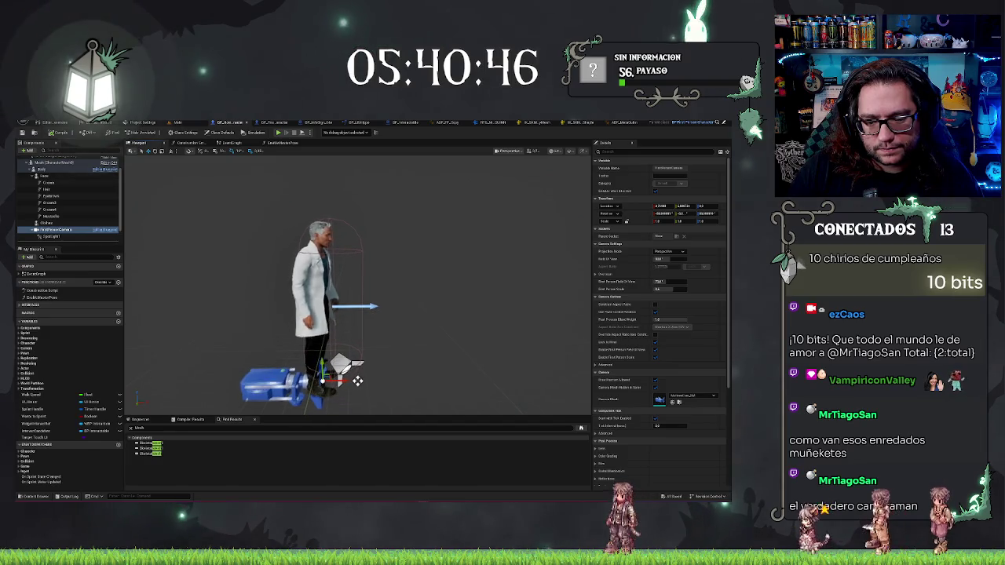
scroll(362, 372, down, 2)
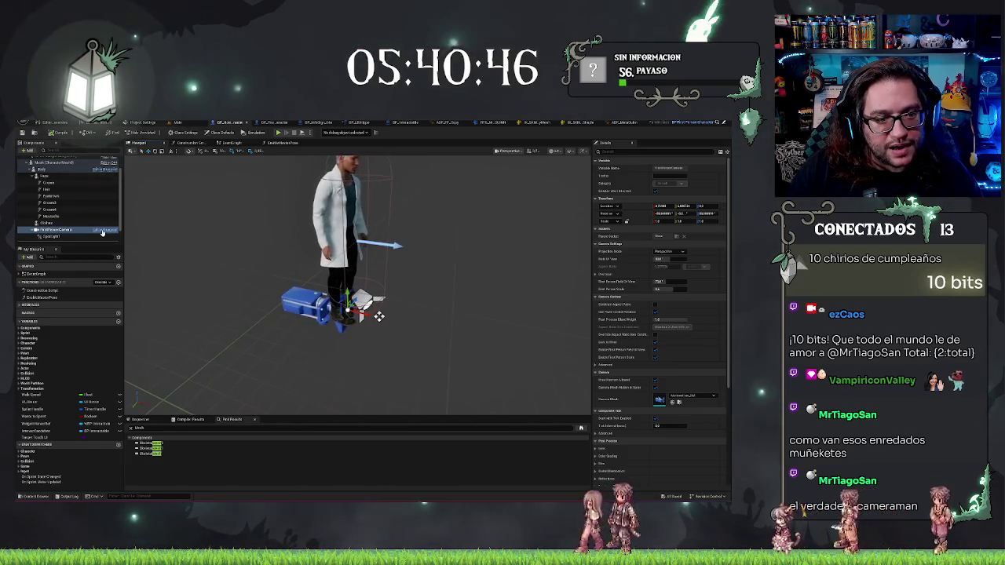
click(59, 230)
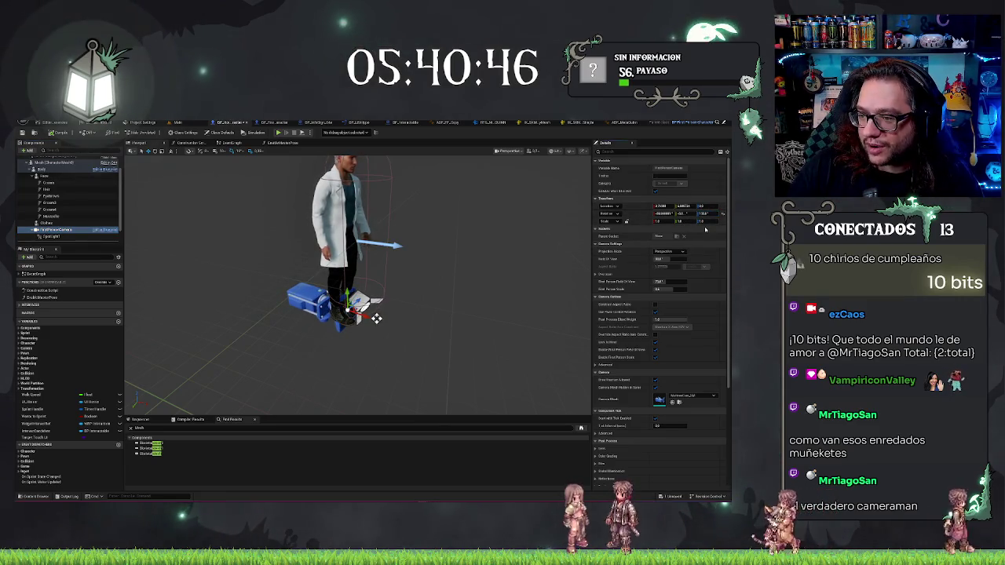
- Tilt the camera rig and raise it to head height, checking from side and front
drag(376, 317, 377, 316)
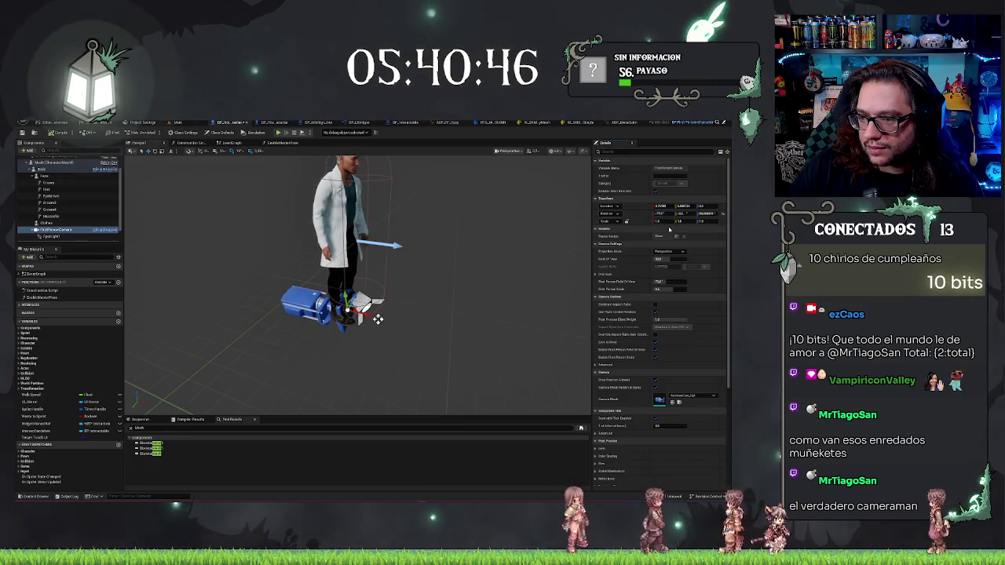
drag(378, 318, 379, 315)
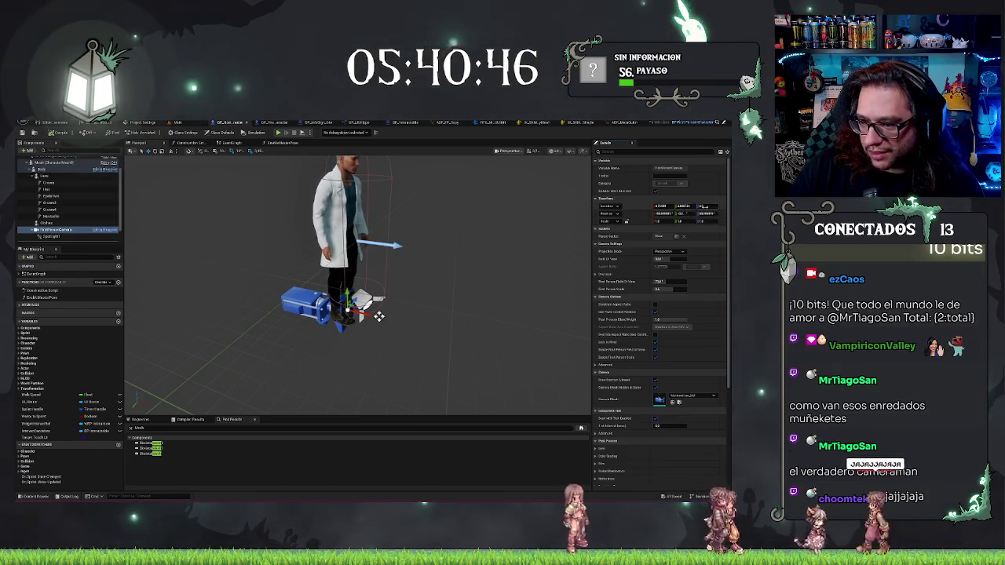
drag(378, 315, 380, 244)
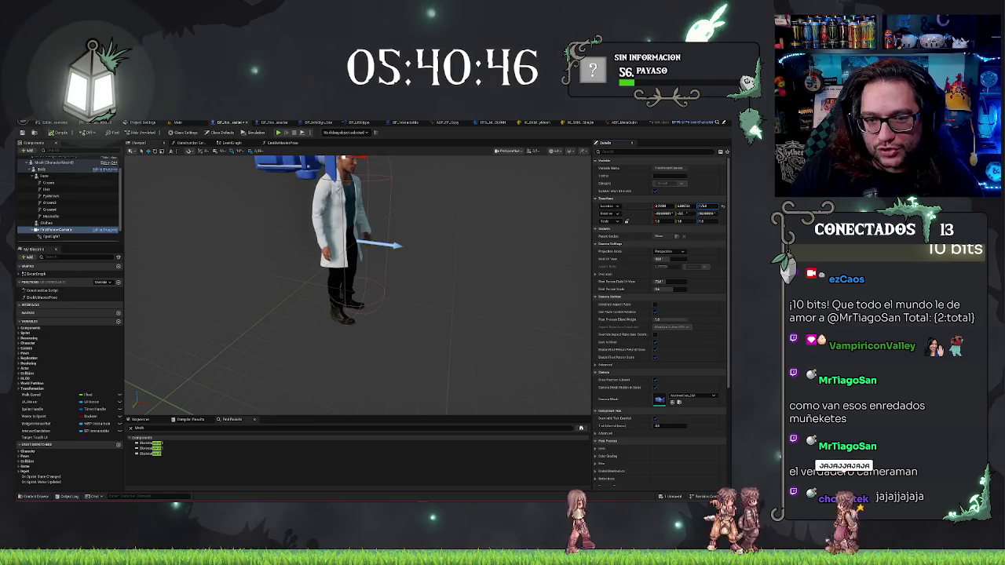
mouse_move(484, 190)
mouse_down()
mouse_move(526, 192)
mouse_move(606, 159)
mouse_up()
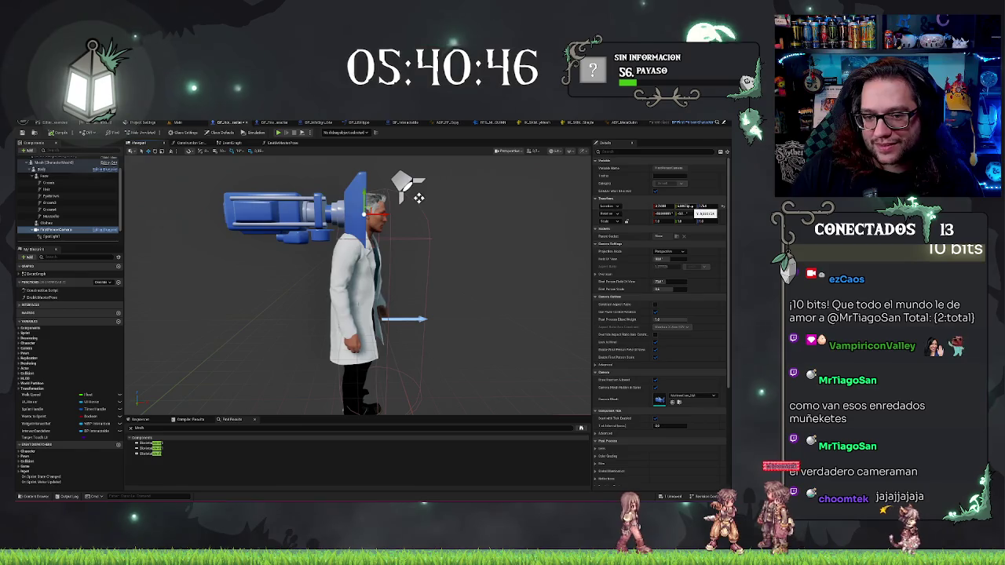
drag(664, 212, 673, 212)
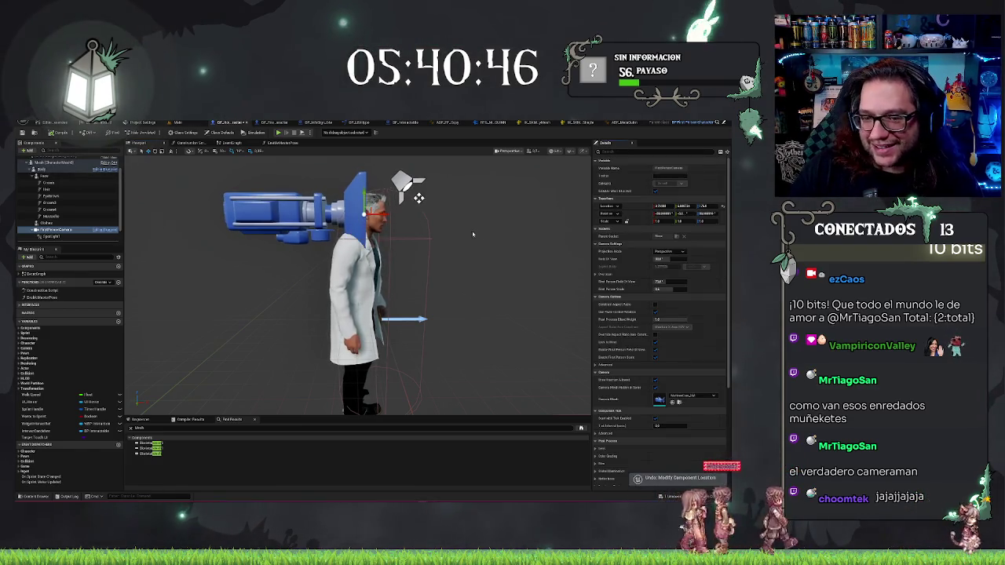
scroll(487, 240, up, 5)
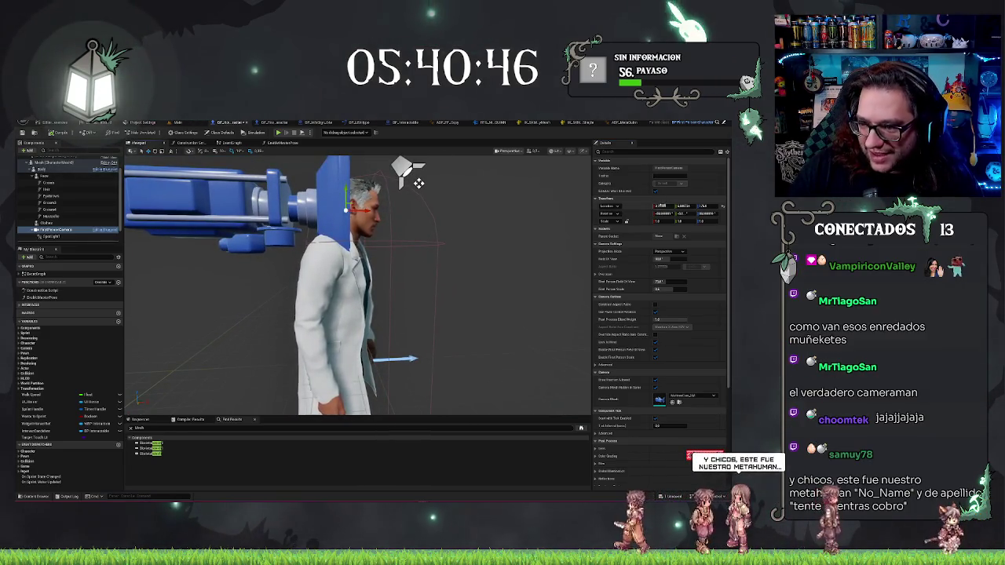
drag(353, 283, 196, 283)
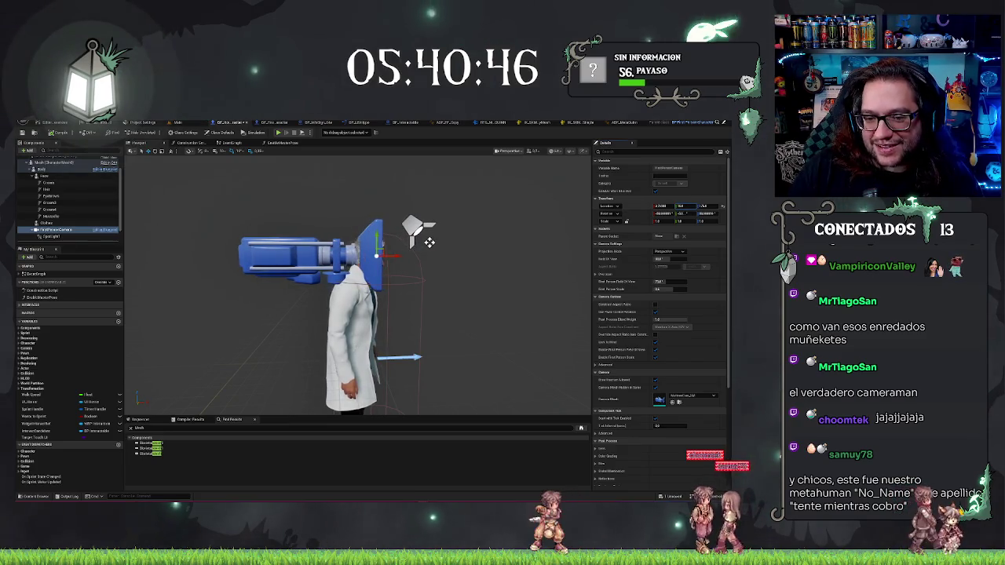
click(176, 124)
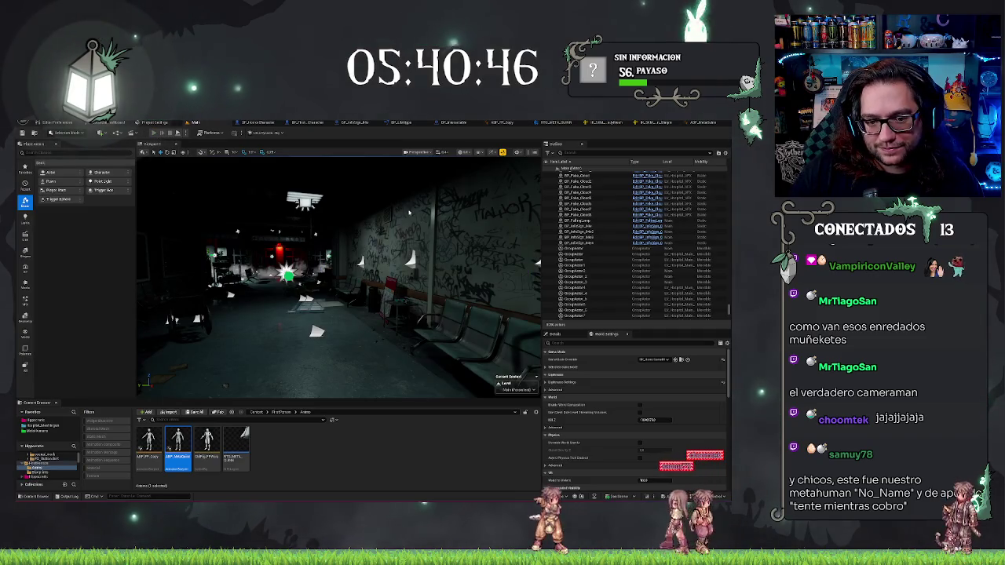
- Playtest the hospital level with Alt+P, stop it, and return to the IK Retargeter
key(alt+p)
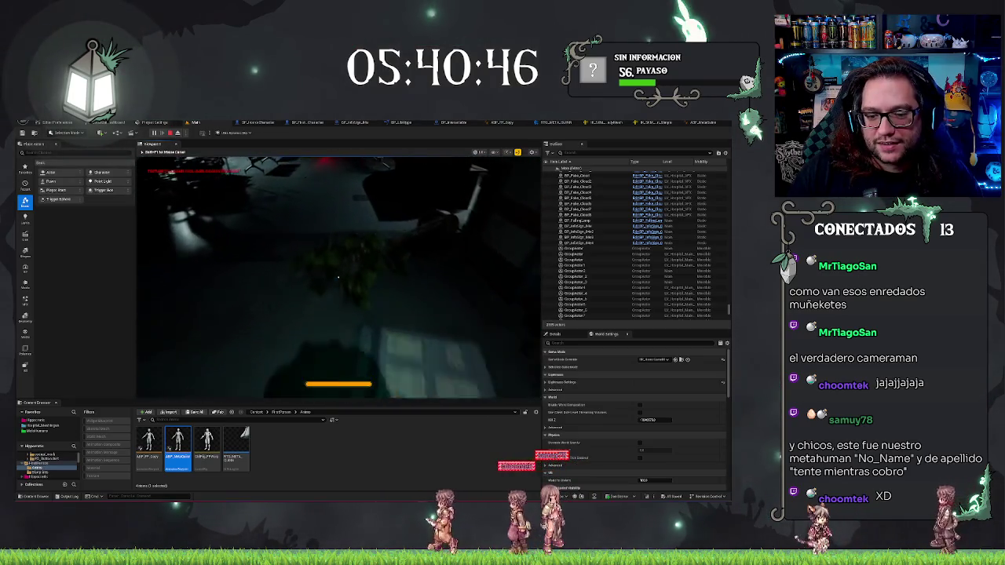
key(Escape)
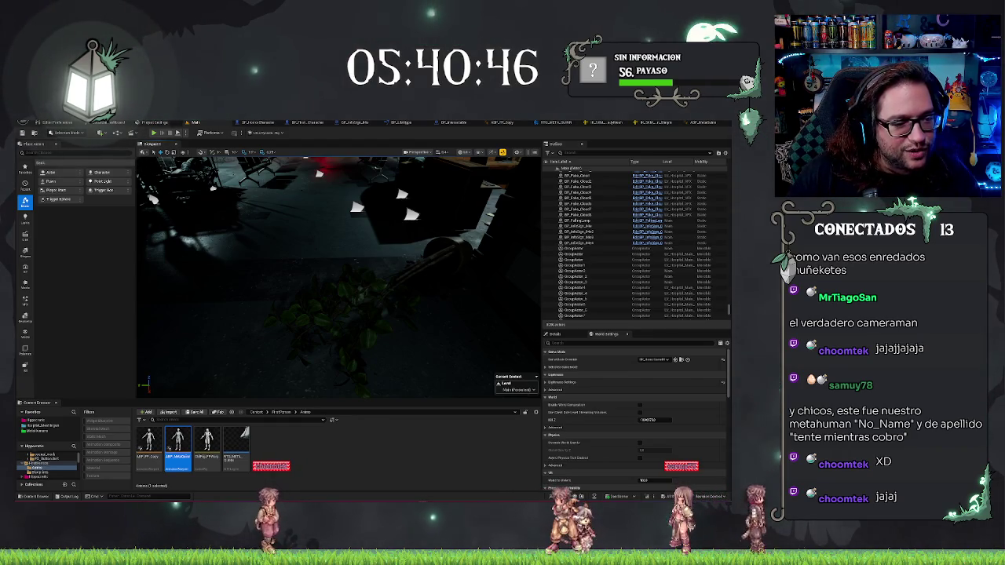
click(553, 124)
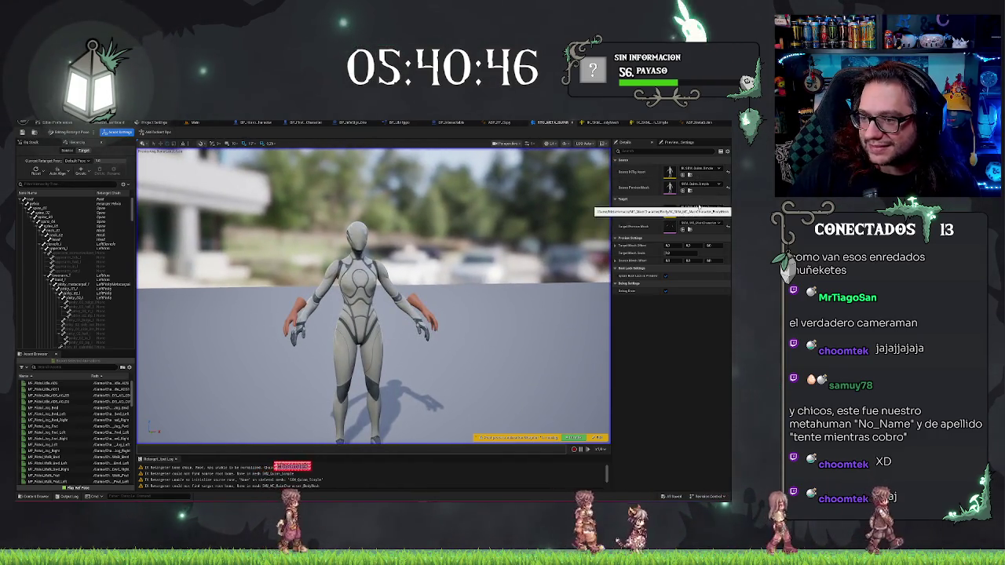
- Browse the Target Preview Mesh list in Preview Settings and choose the coat-wearing body mesh
click(683, 142)
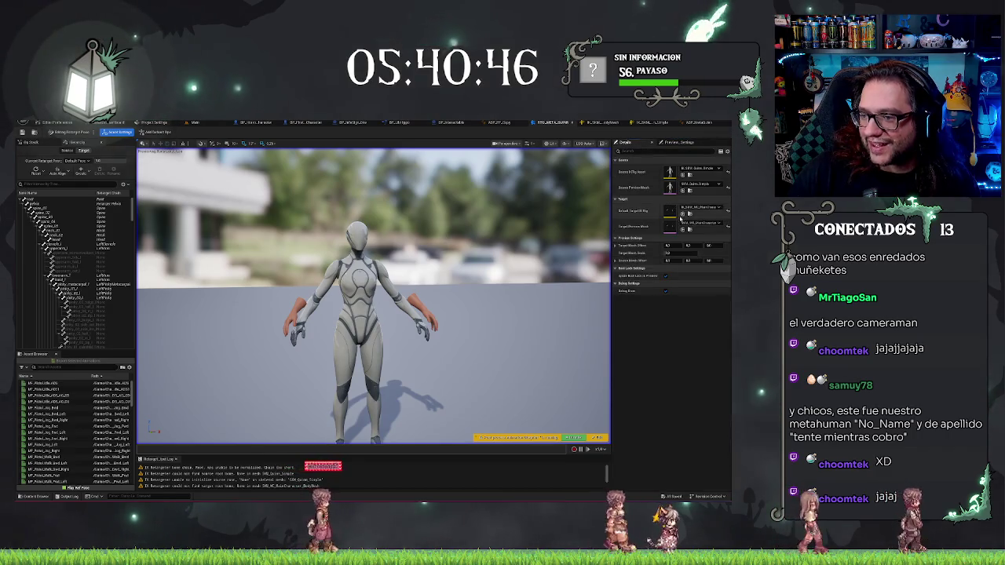
click(697, 224)
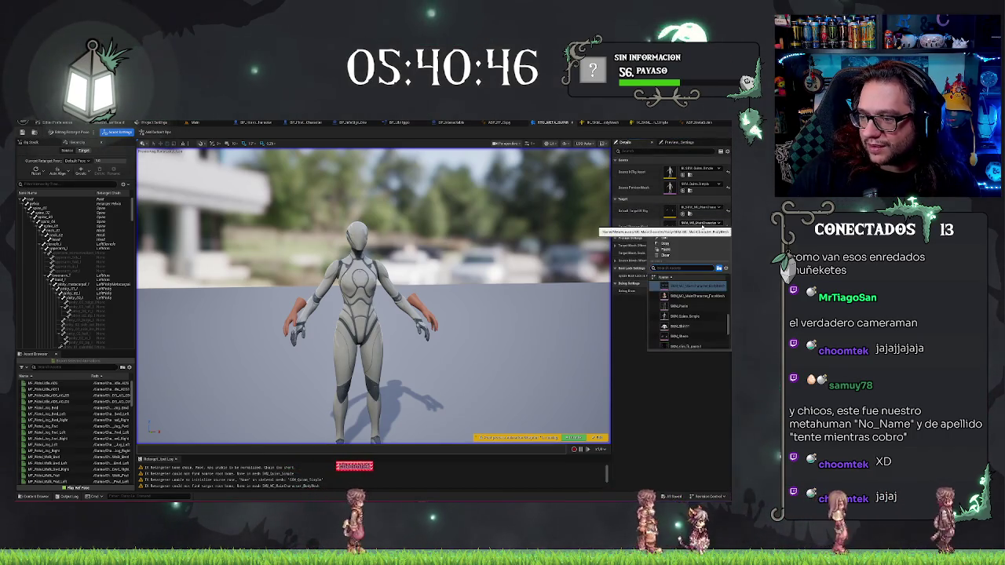
scroll(690, 318, down, 3)
scroll(693, 333, up, 5)
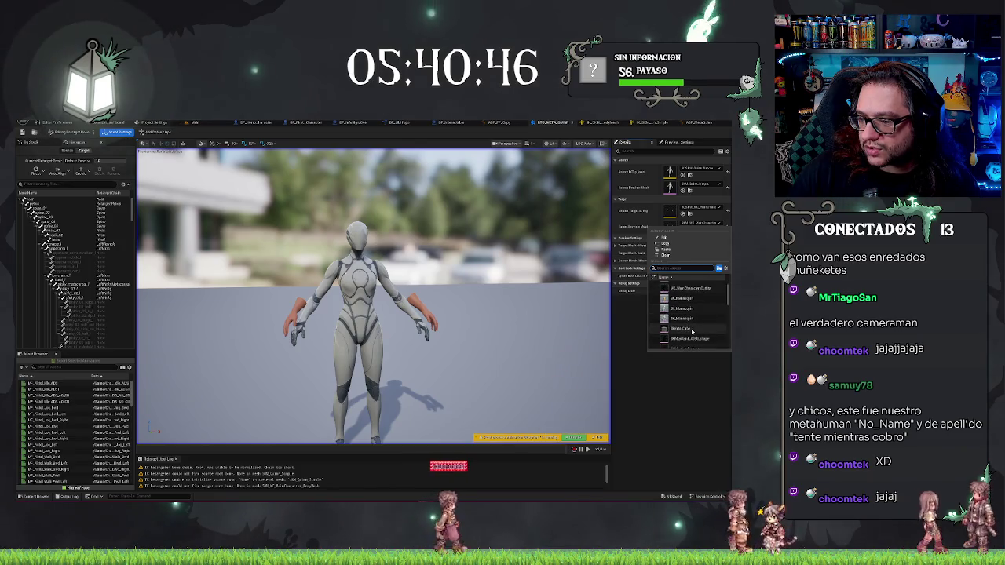
scroll(692, 332, down, 3)
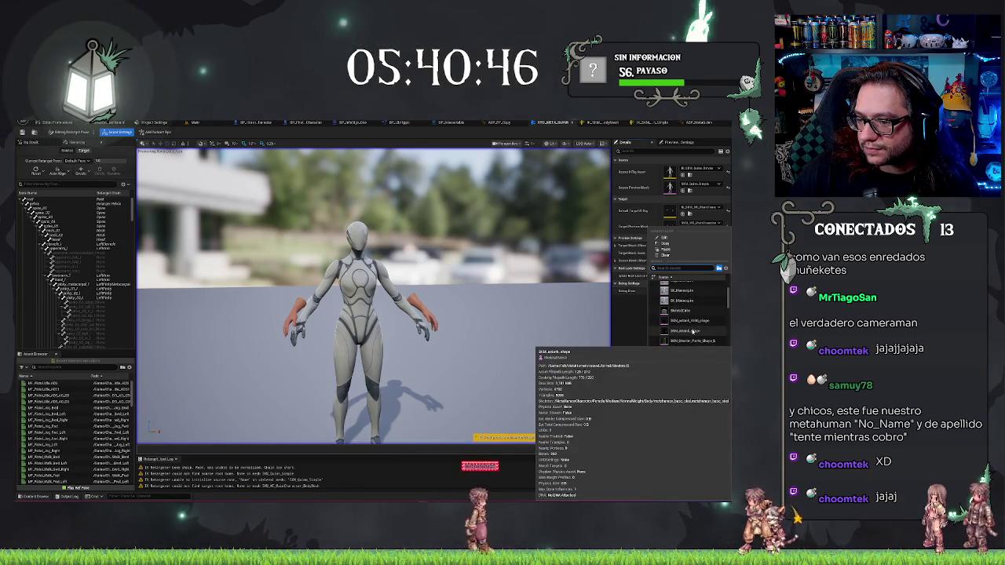
scroll(693, 334, down, 5)
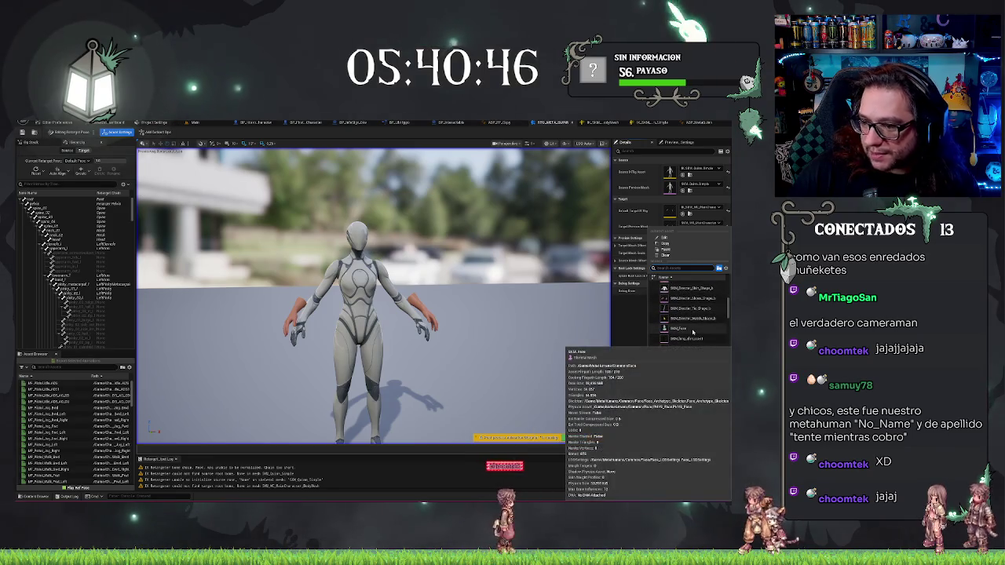
scroll(695, 334, down, 4)
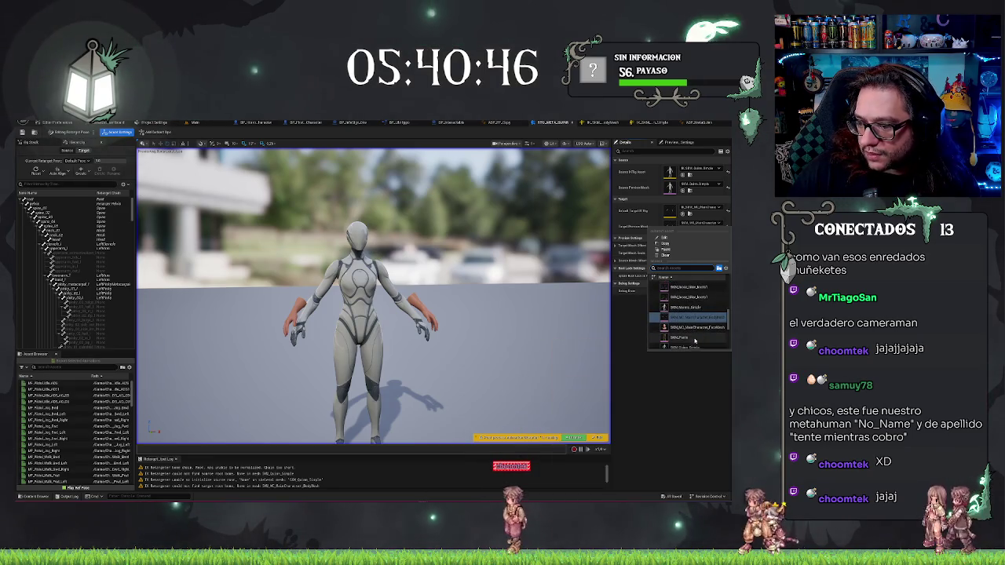
scroll(699, 333, down, 4)
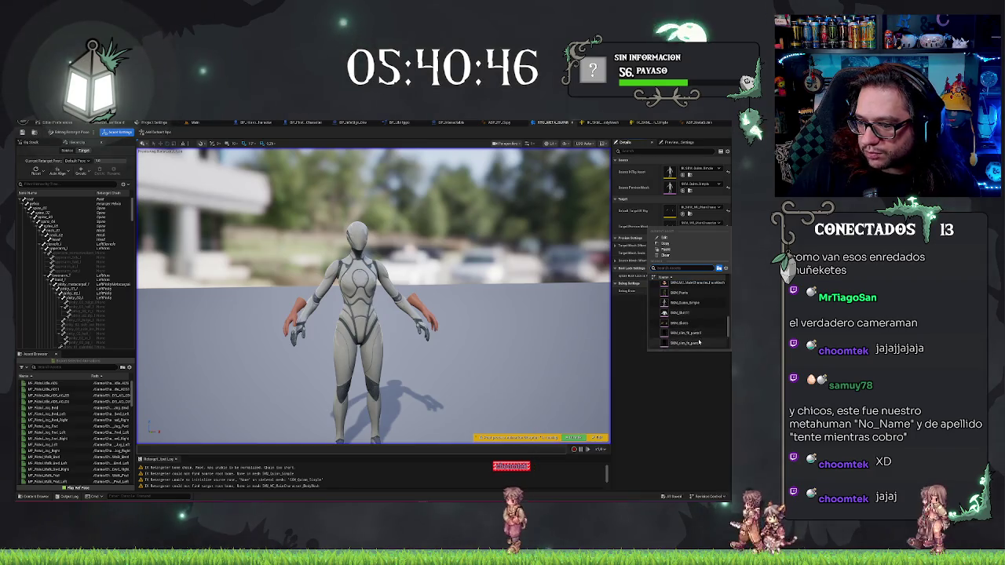
scroll(694, 336, up, 1)
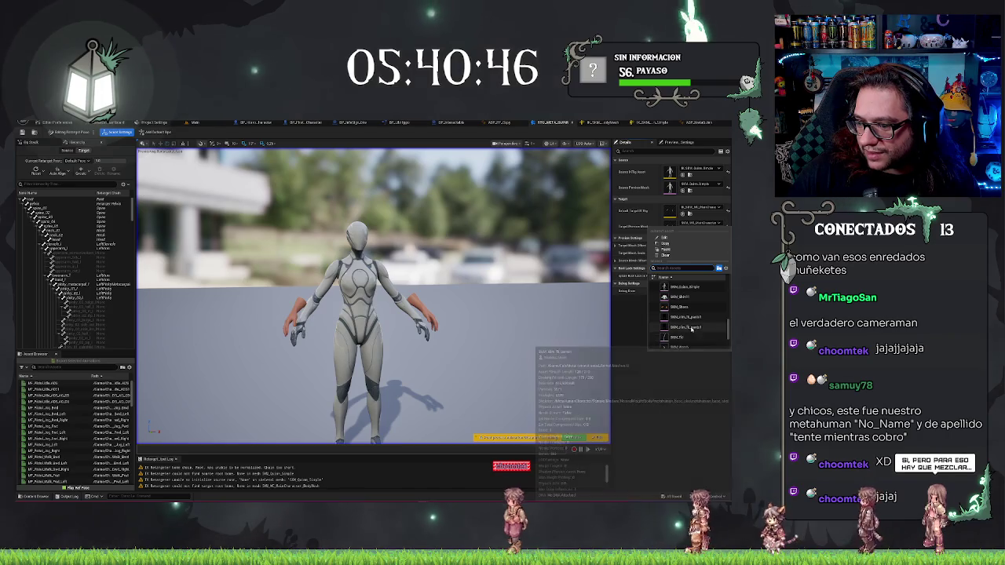
scroll(688, 318, up, 3)
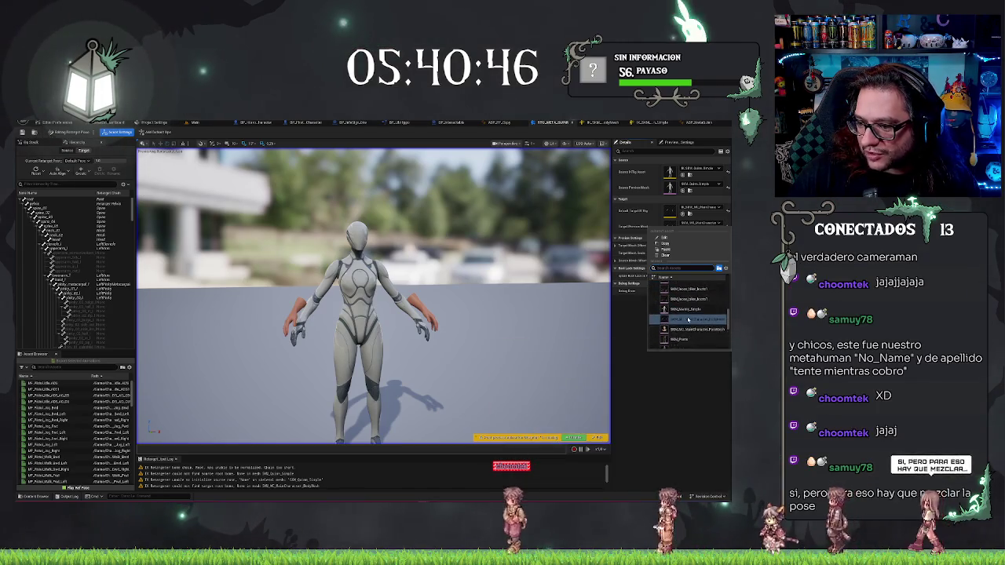
scroll(688, 318, up, 1)
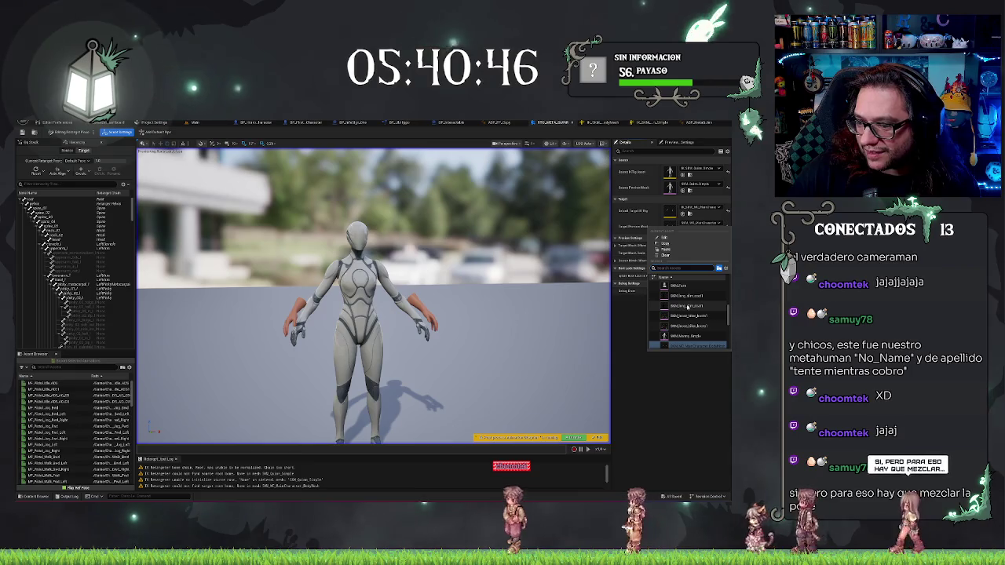
scroll(688, 307, up, 3)
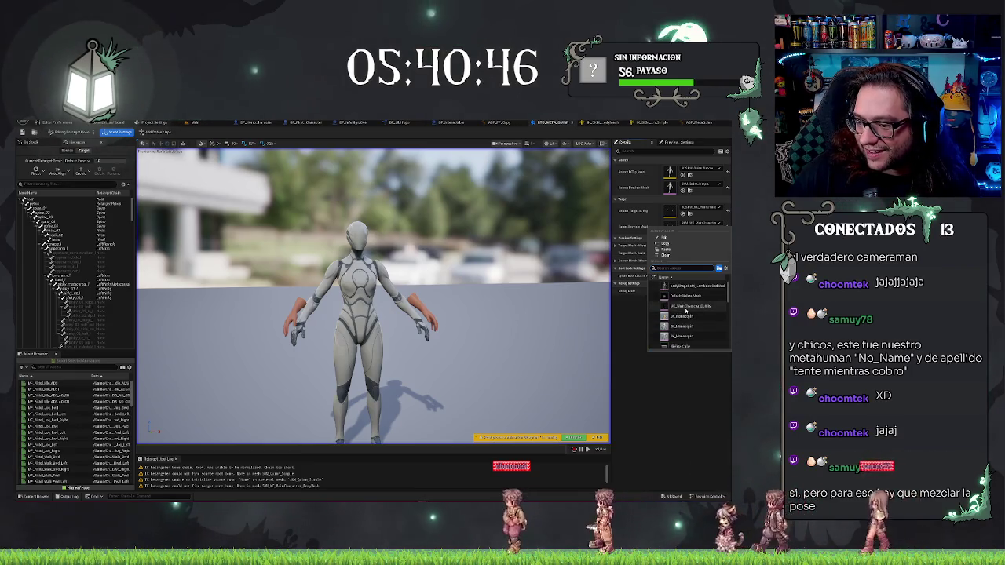
click(684, 306)
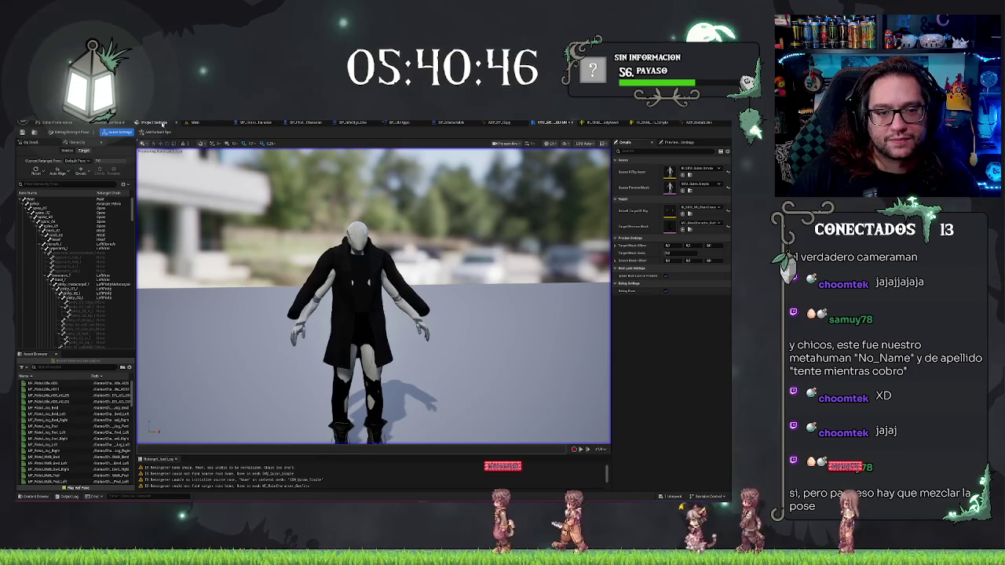
- Toggle Edit Retarget Pose on and off, then play MF_Pistol_Jog_Bwd on the coat-wearing character
click(71, 134)
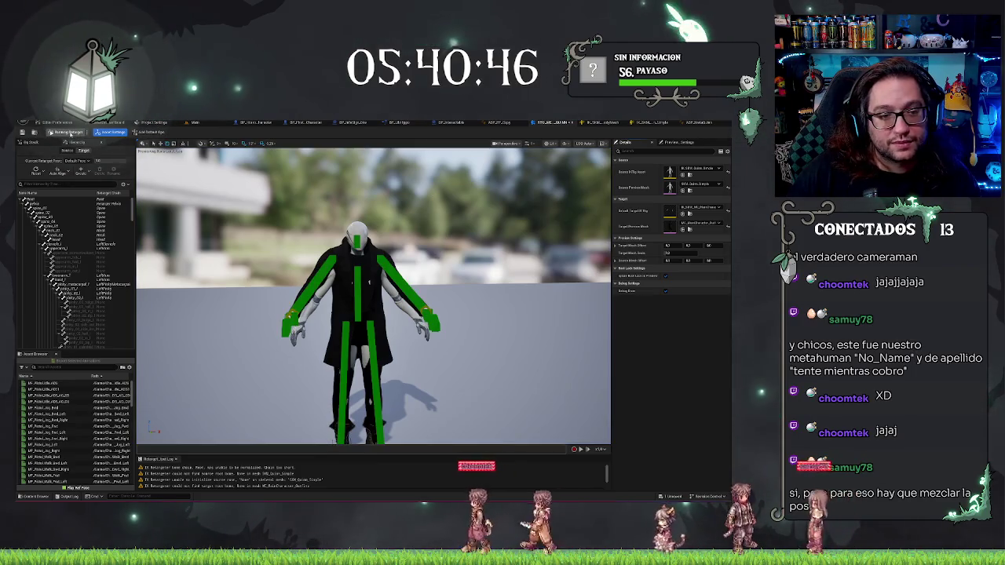
click(70, 134)
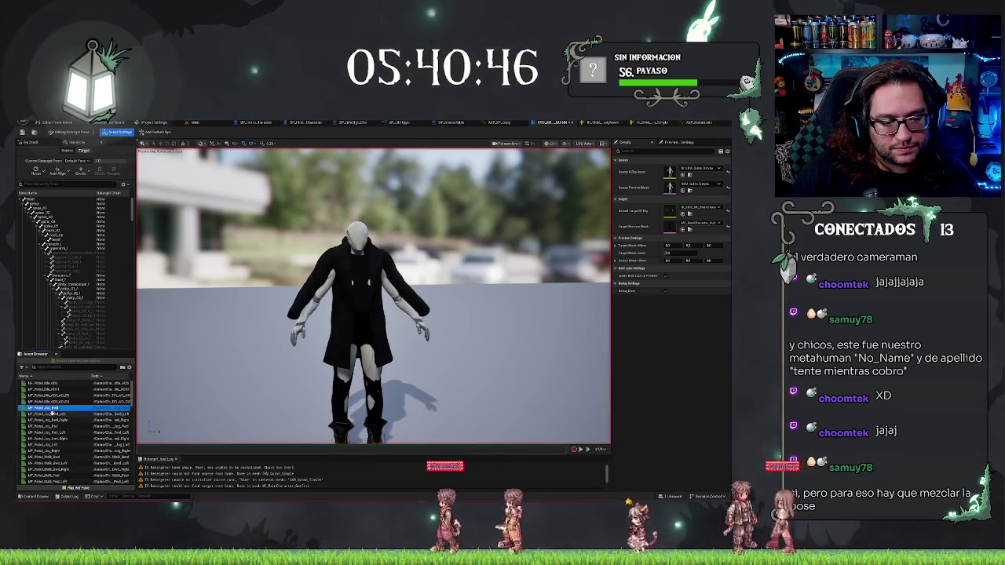
click(47, 408)
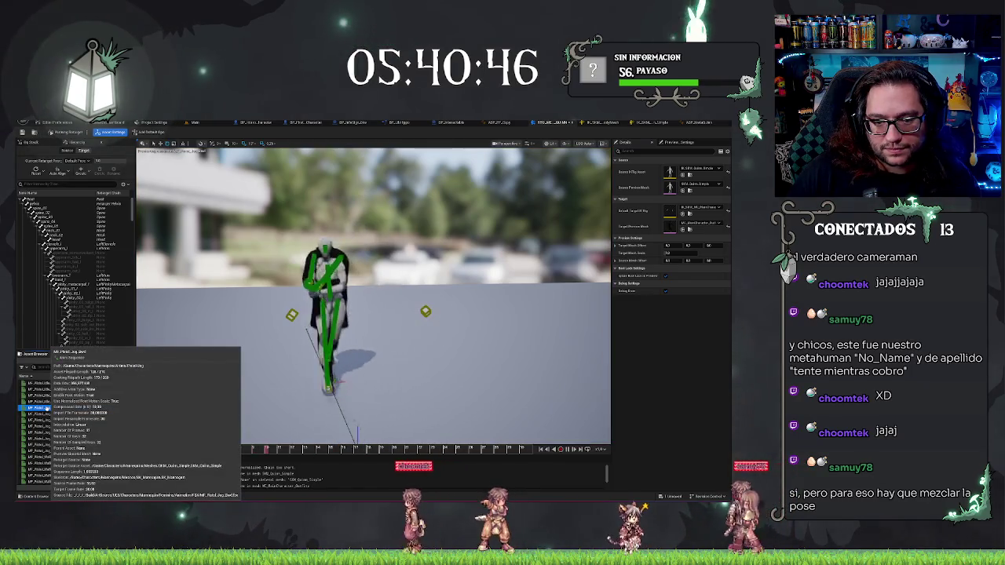
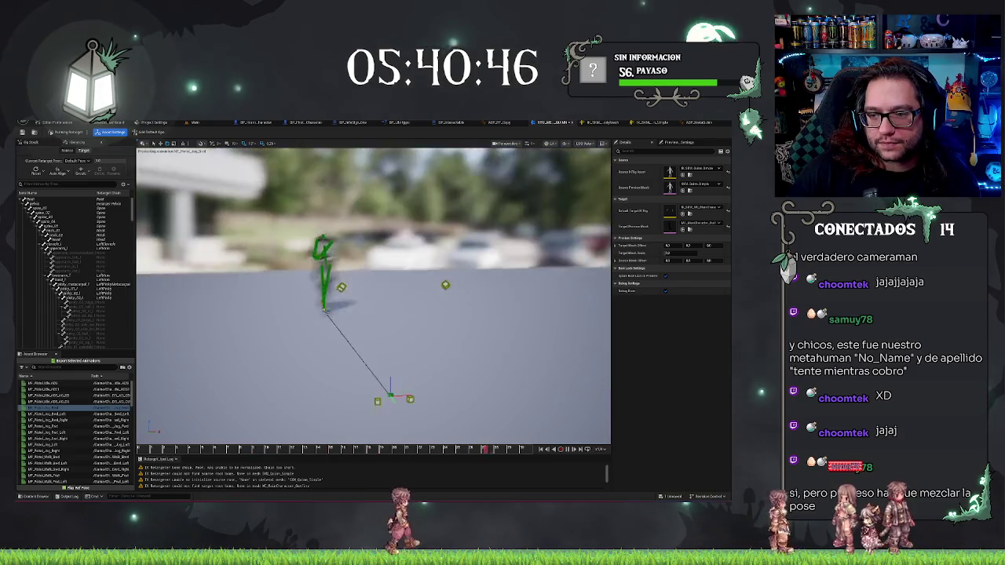
- Enter Edit Retarget Pose, check the character from another angle, and open the ABP_FP_Copy graph
click(67, 132)
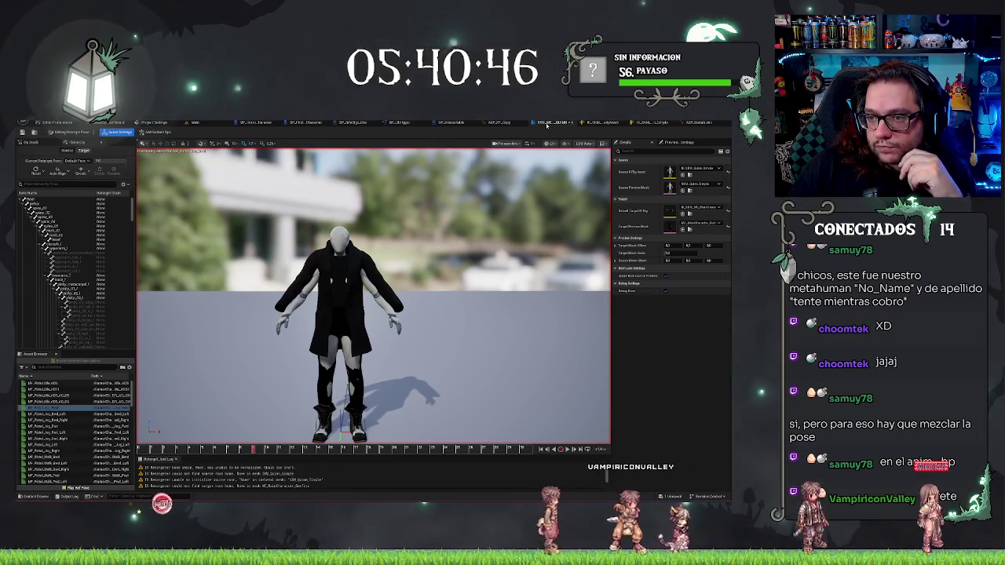
drag(314, 235, 361, 235)
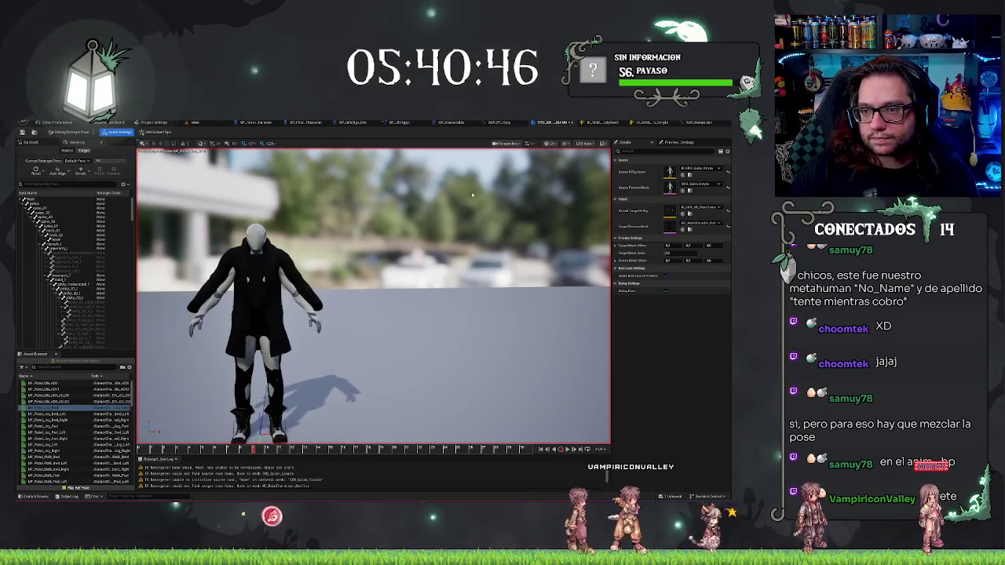
click(509, 125)
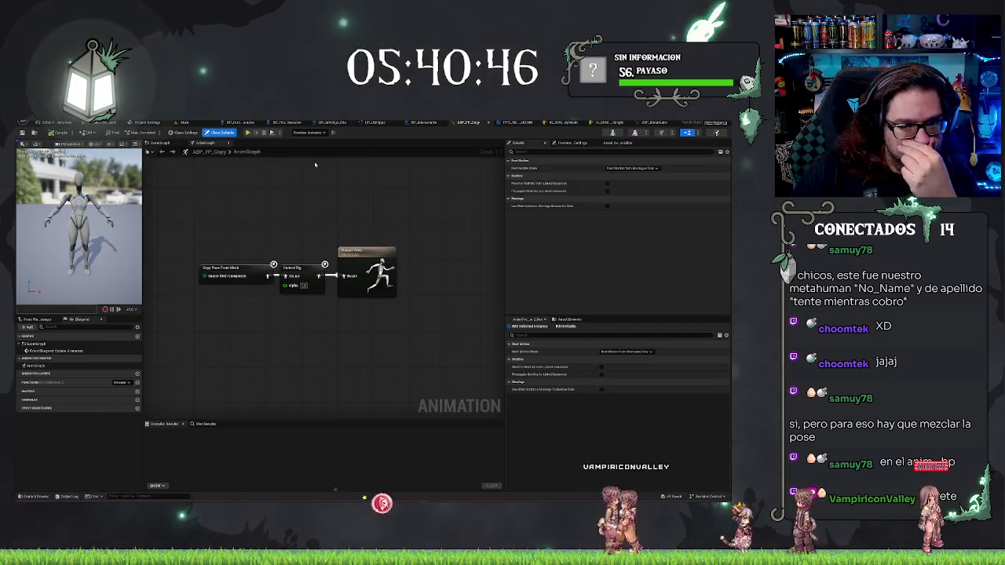
- From the character Blueprint, open ABP_MetaQuinn, the Body component's Anim Class
drag(255, 244, 399, 297)
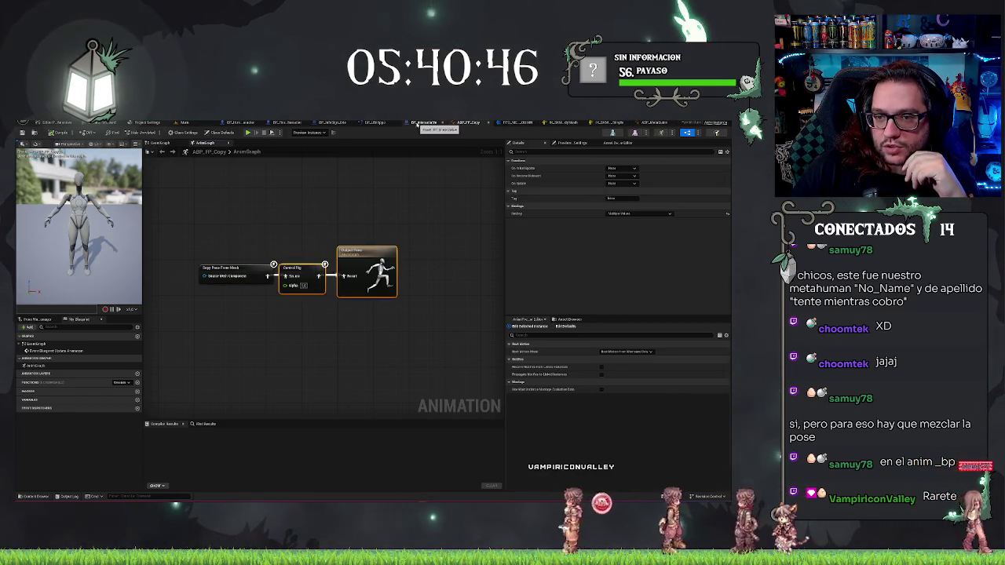
click(258, 124)
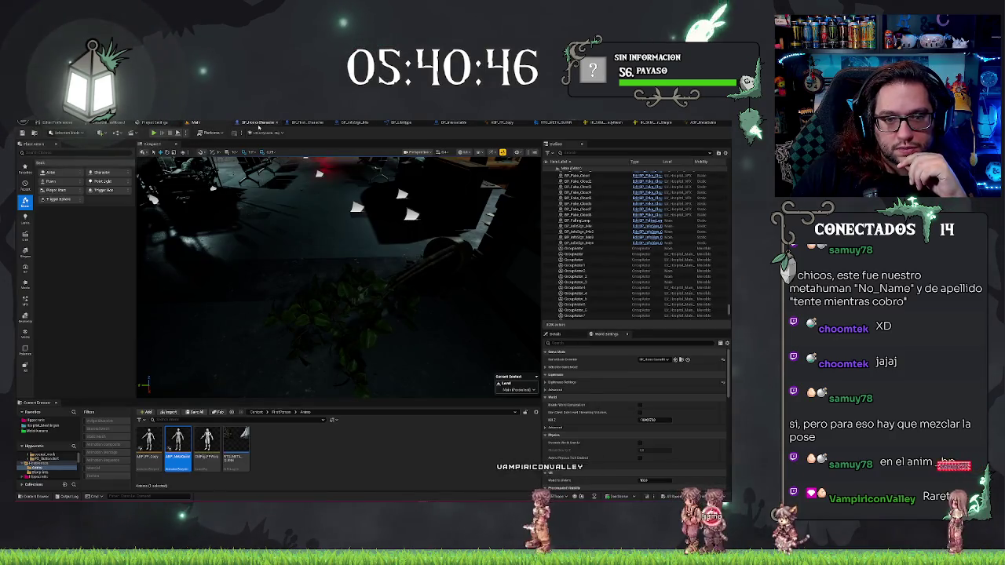
click(239, 123)
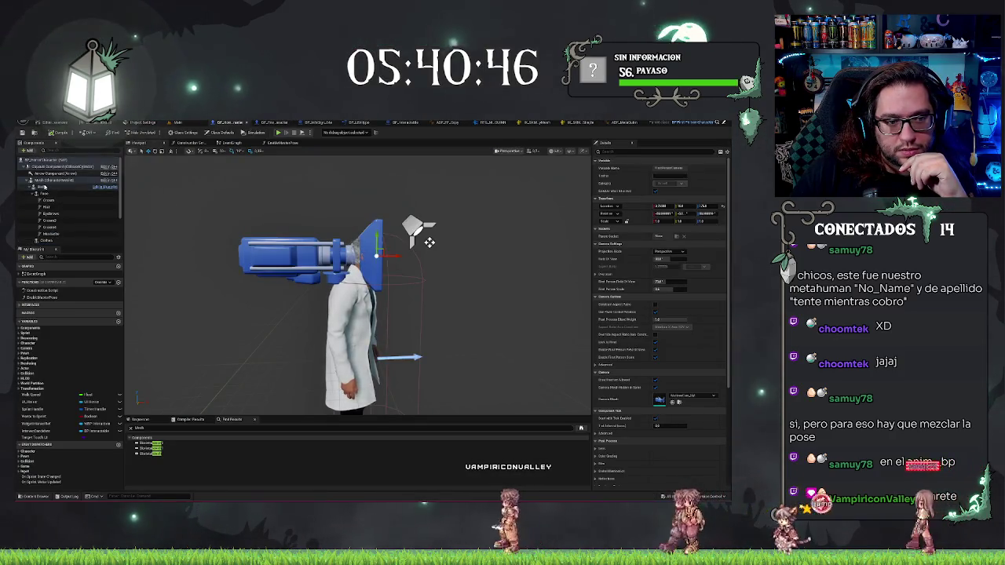
click(43, 187)
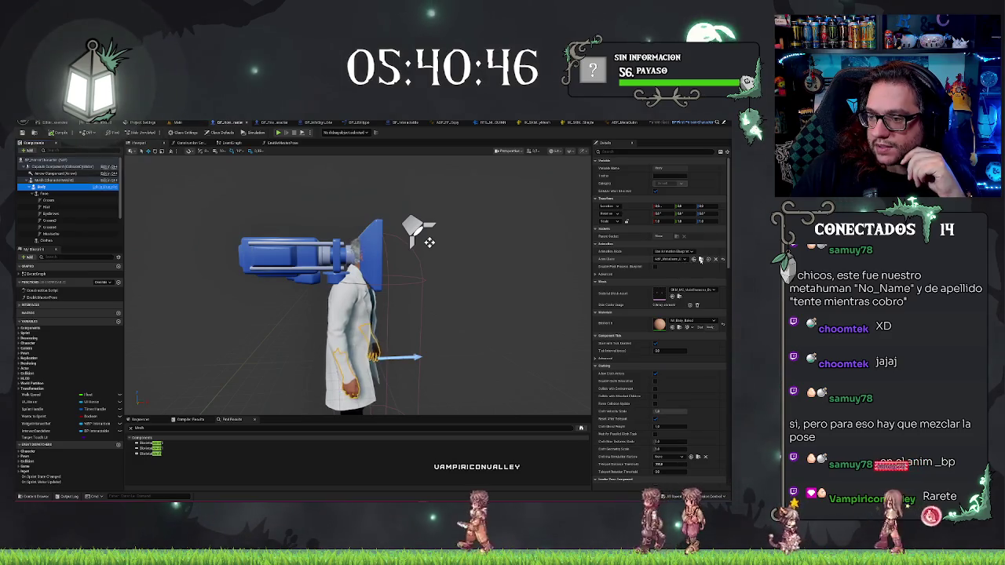
click(699, 260)
double_click(182, 441)
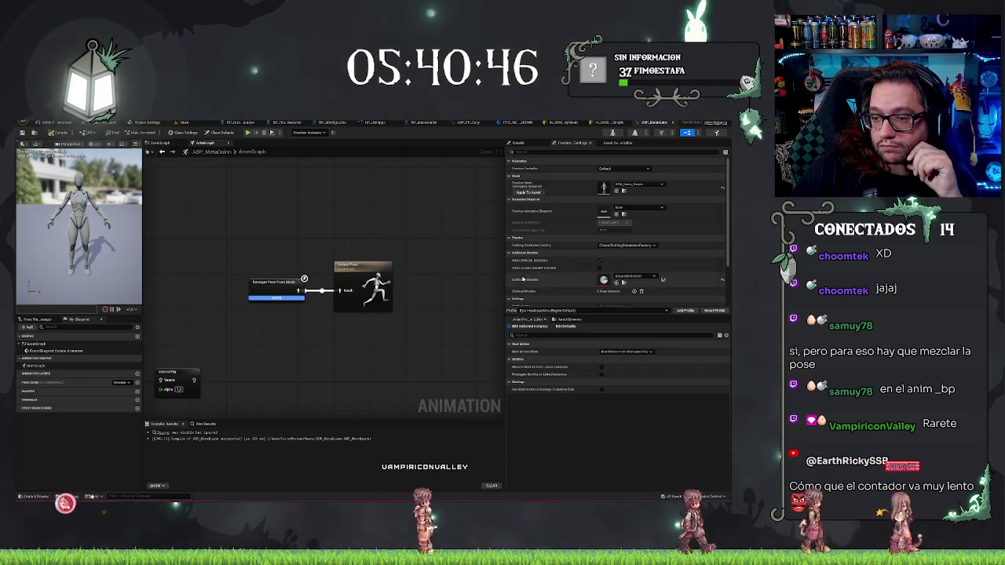
- Delete the unused Control Rig node so Retarget Pose From Mesh feeds Output Pose directly
scroll(674, 264, down, 3)
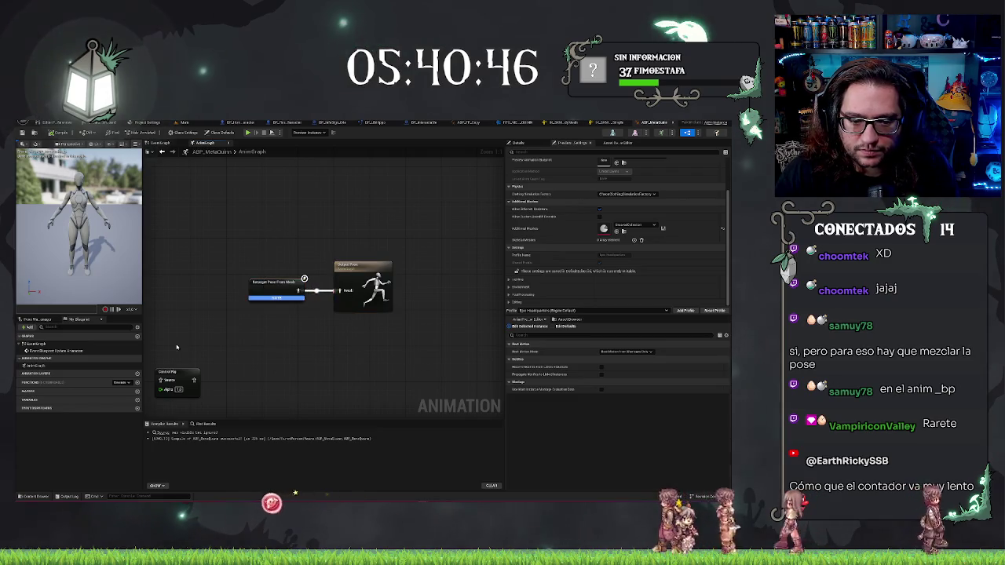
click(176, 377)
key(Delete)
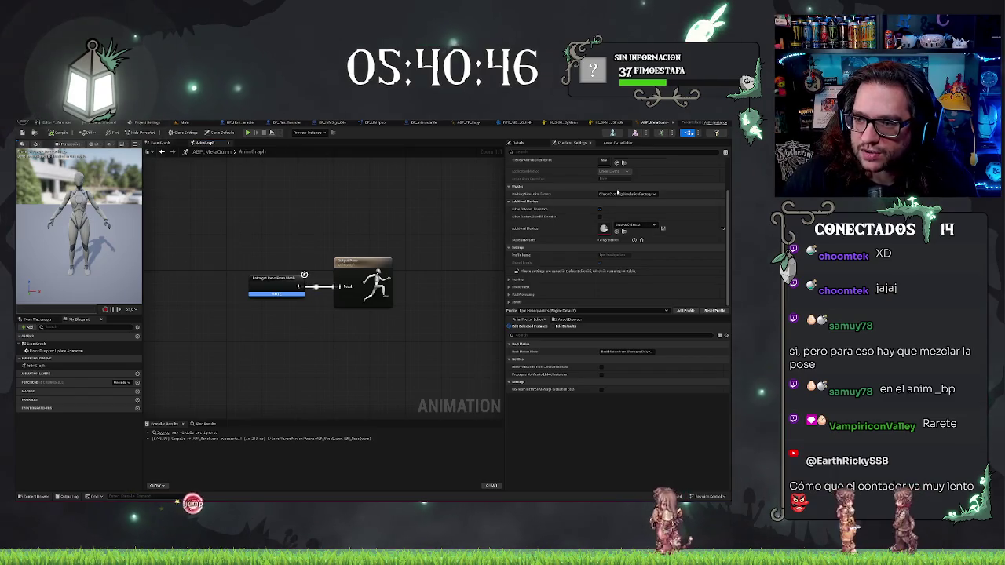
- Check the Preview Mesh list, then inspect Output Pose and the Retarget Pose From Mesh settings
scroll(624, 190, up, 3)
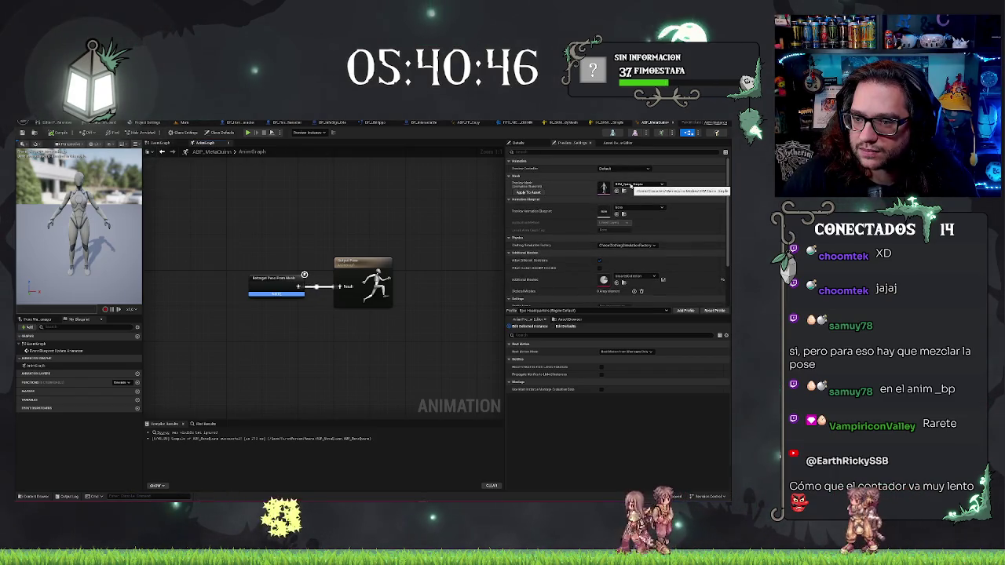
click(620, 188)
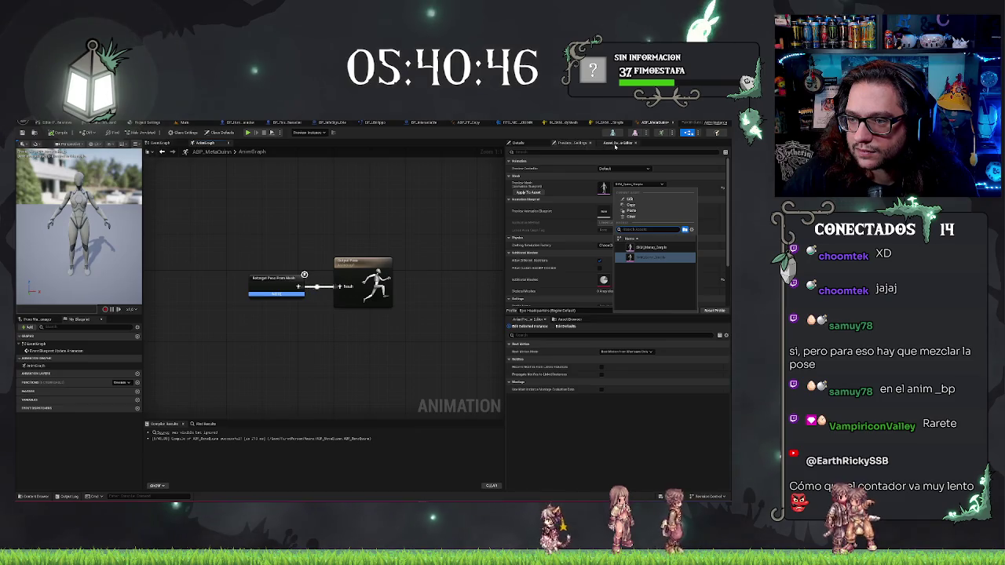
click(616, 143)
click(373, 263)
click(264, 278)
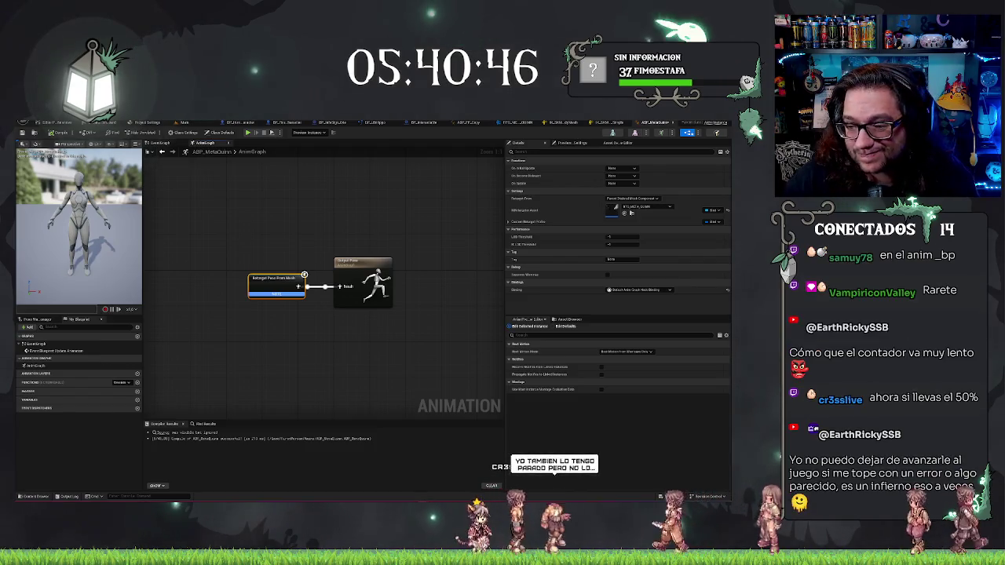
- Select Output Pose, check the preview mesh list unchanged, and go back to the level editor
scroll(433, 201, up, 1)
drag(410, 199, 407, 211)
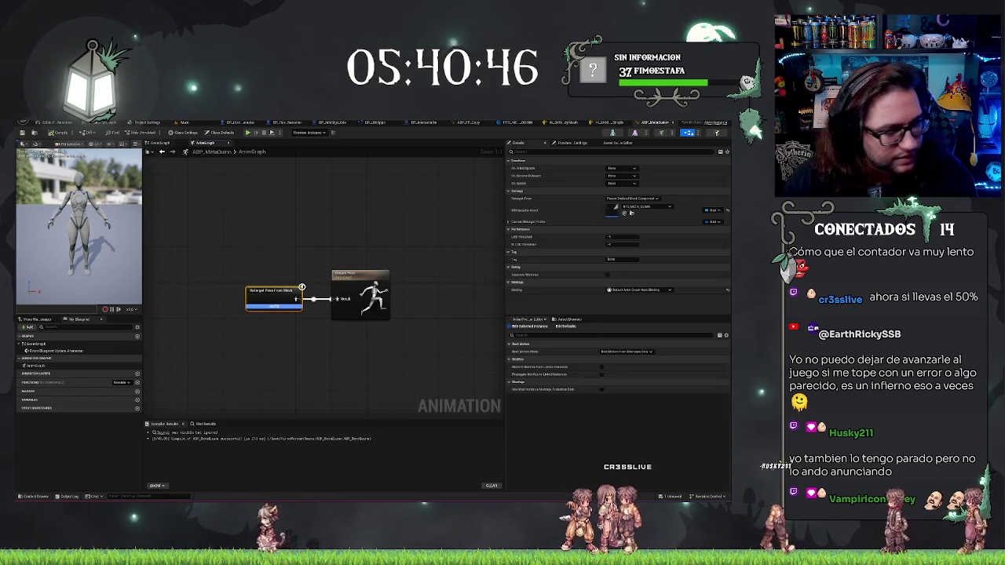
click(355, 313)
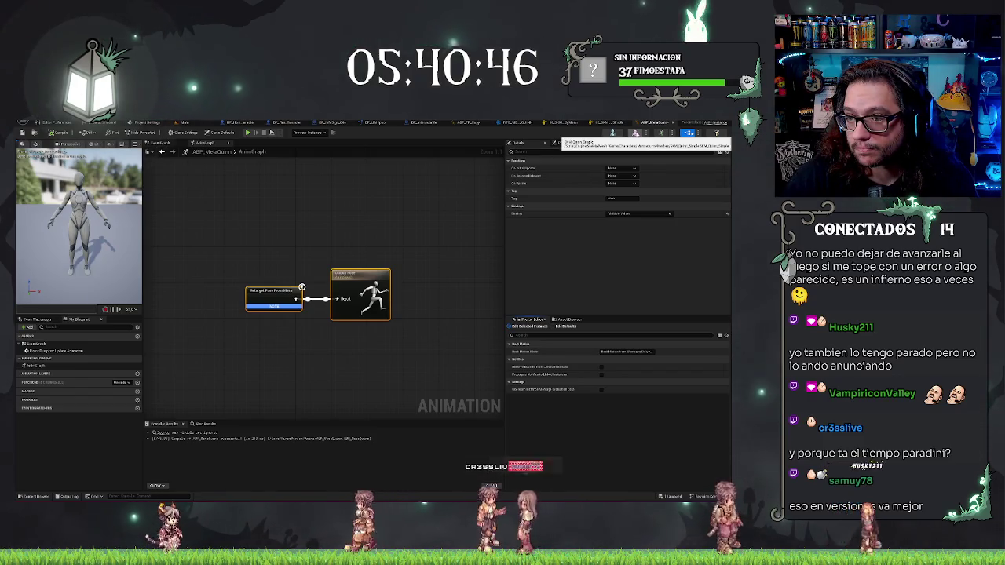
click(636, 133)
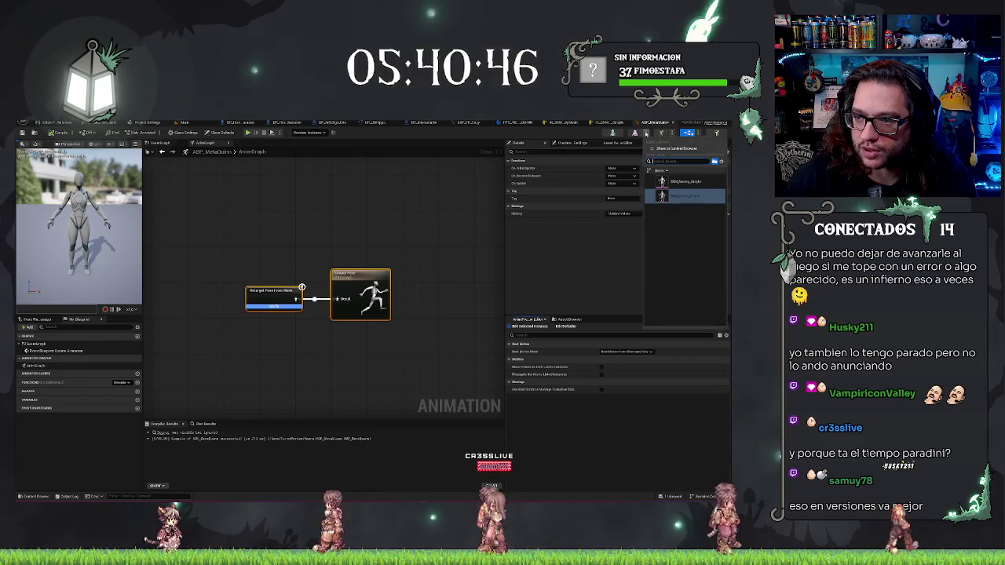
click(594, 253)
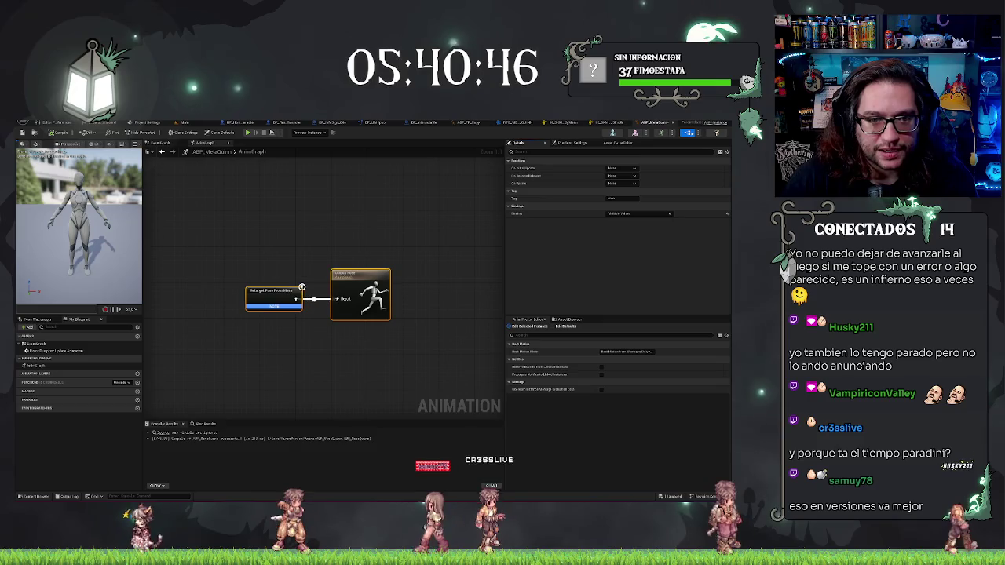
click(186, 123)
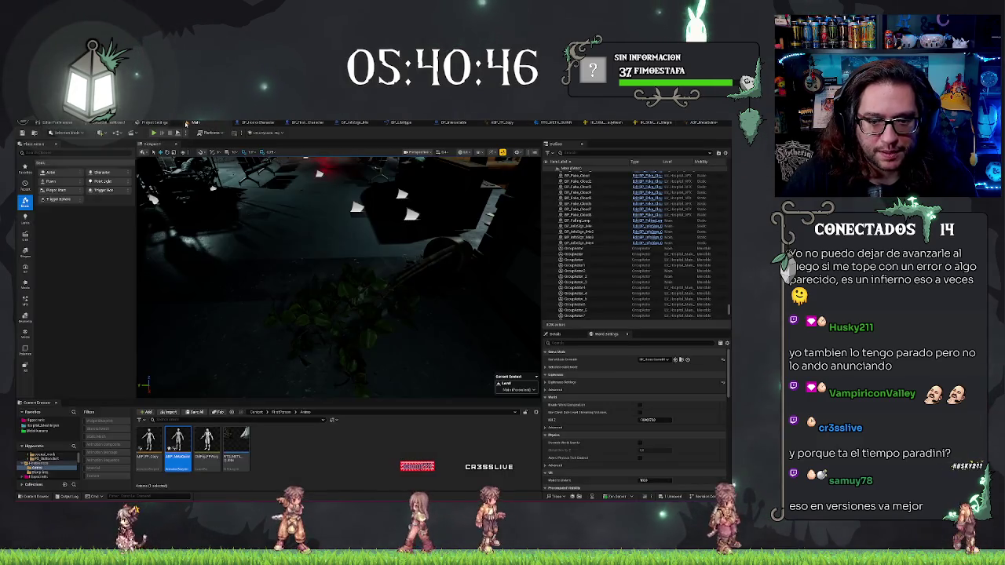
- Create an Animation Blueprint on the MetaHuman female body skeleton, named ABP_MetaCopy
right_click(288, 468)
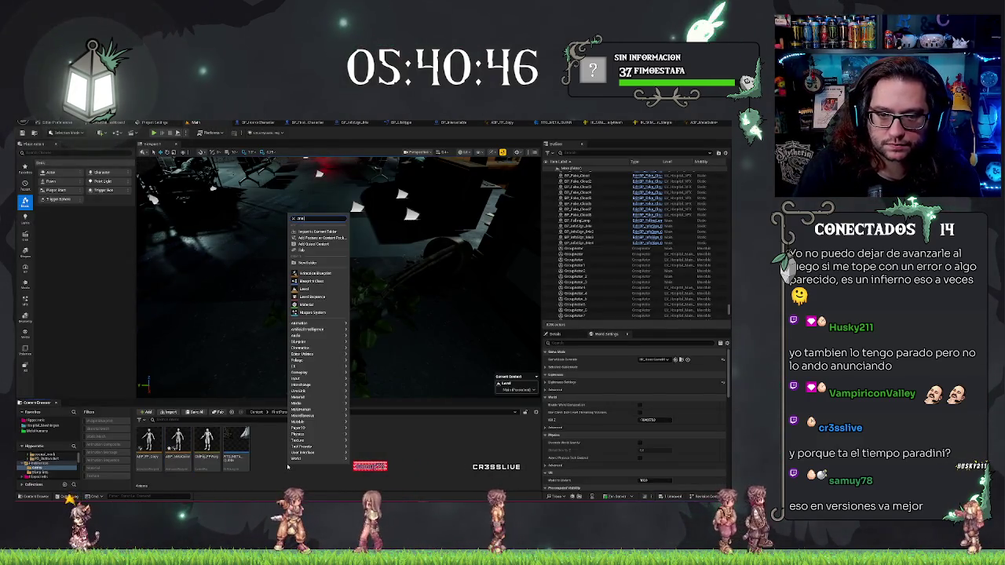
text(im)
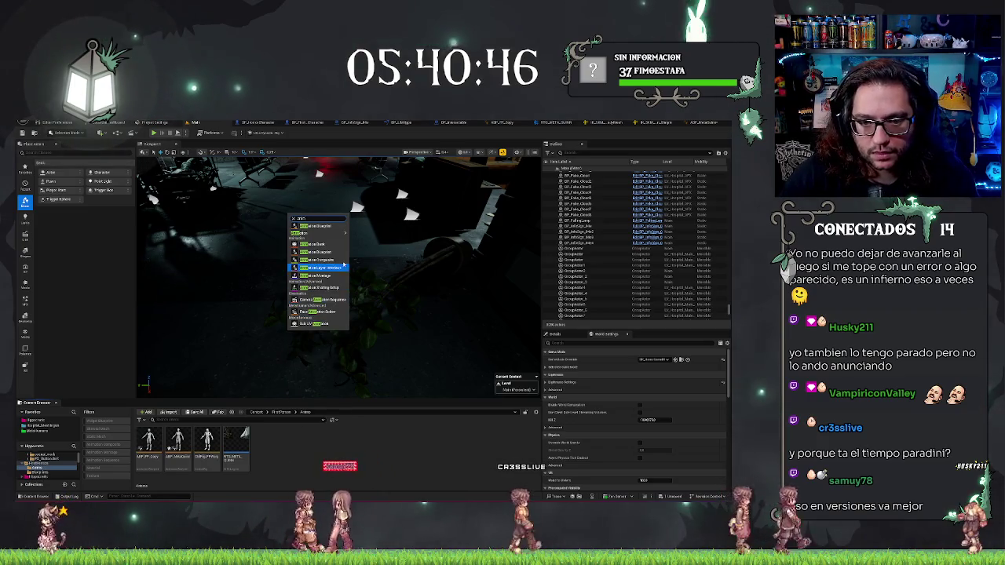
click(316, 226)
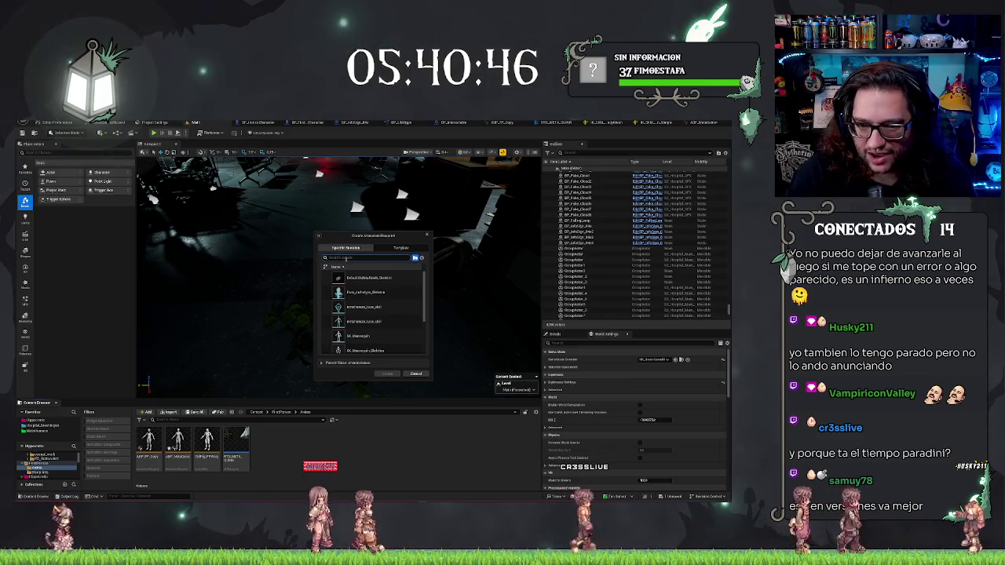
text(fem)
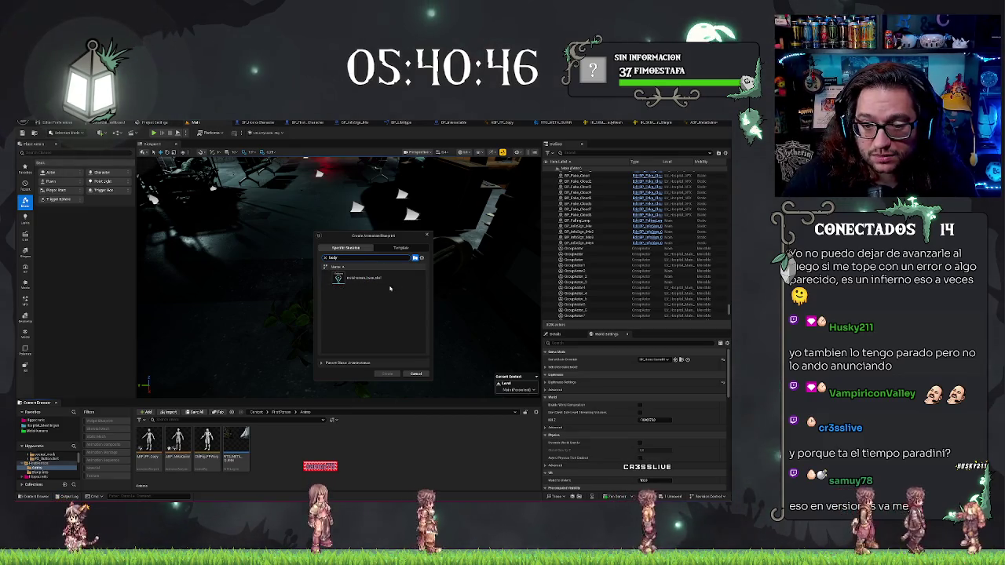
mouse_move(378, 280)
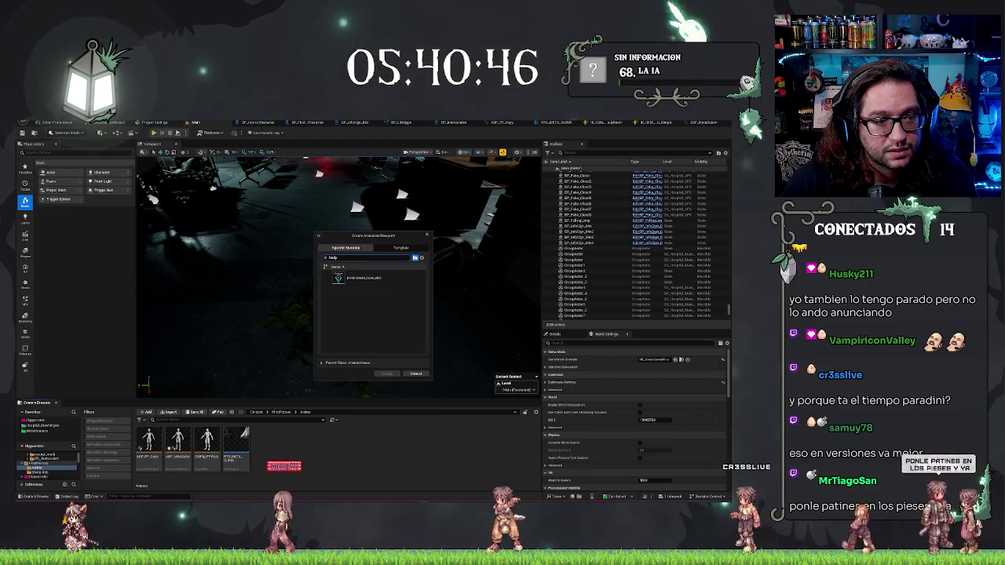
click(378, 277)
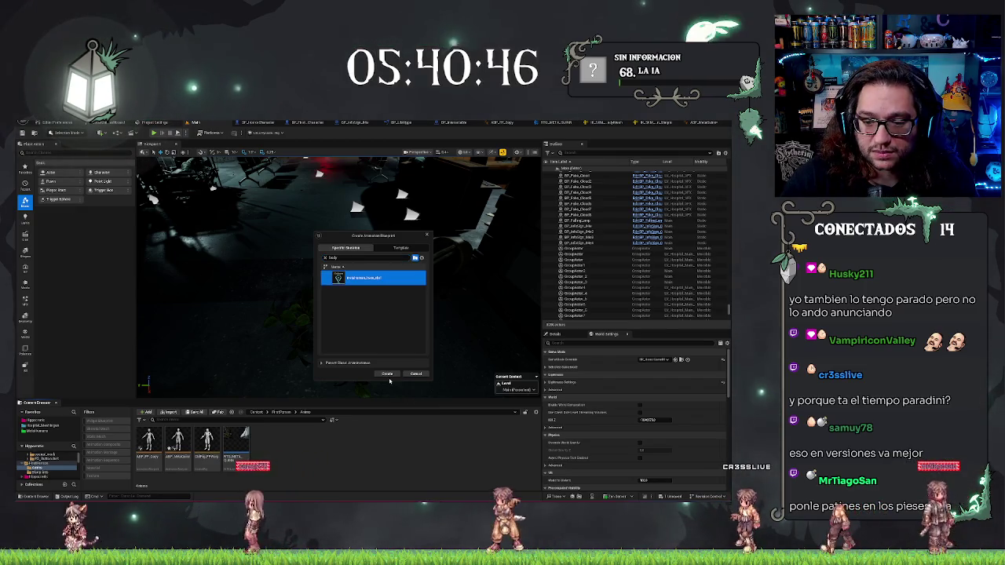
click(388, 375)
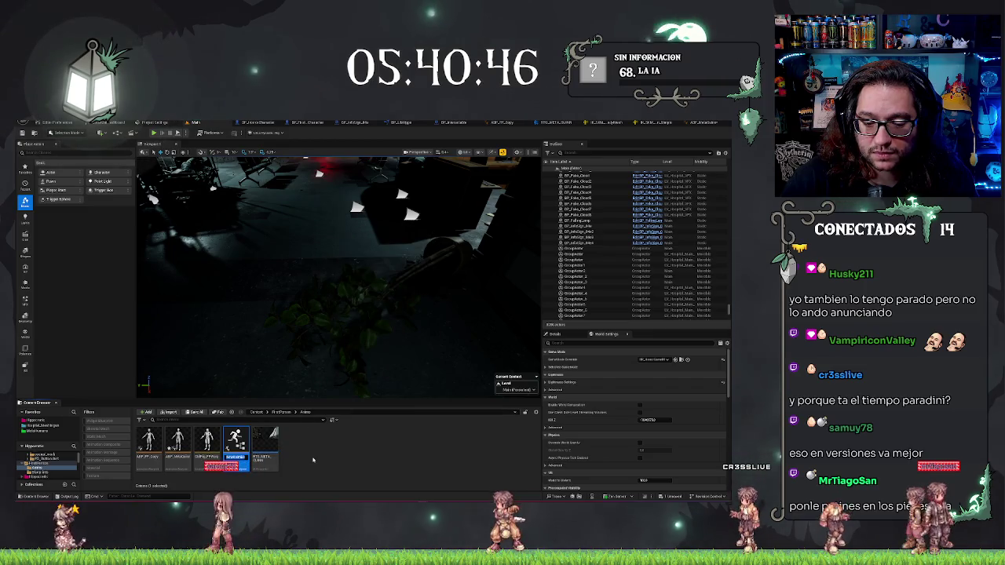
text(ABP_M)
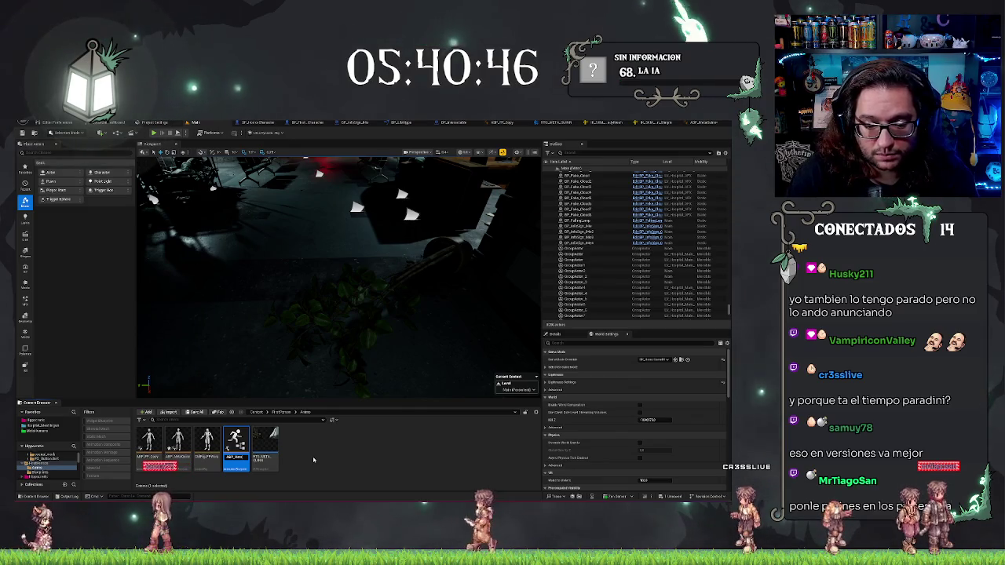
key(Return)
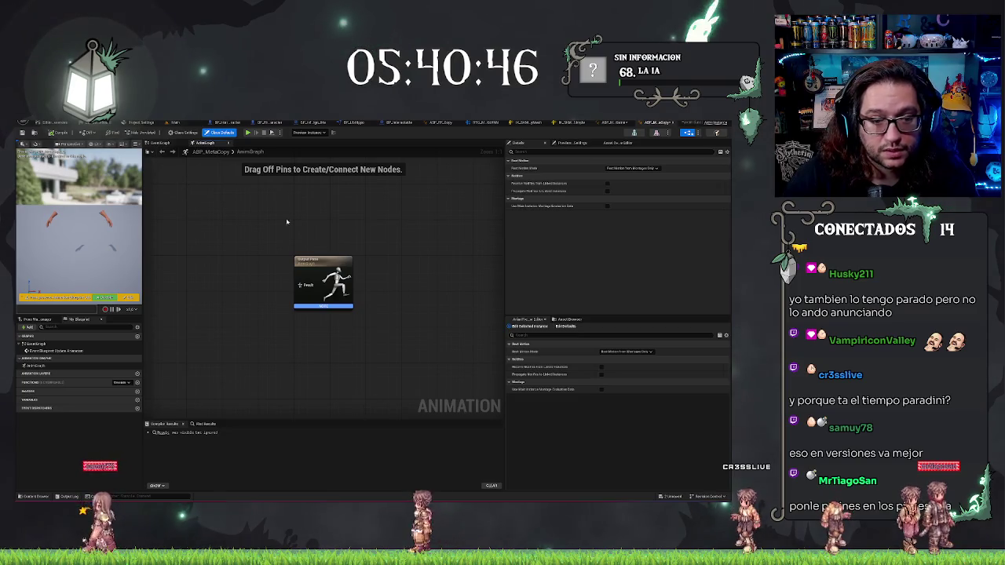
- Wire a Retarget Pose From Mesh node into Output Pose, compile, and reopen the character Blueprint
right_click(255, 276)
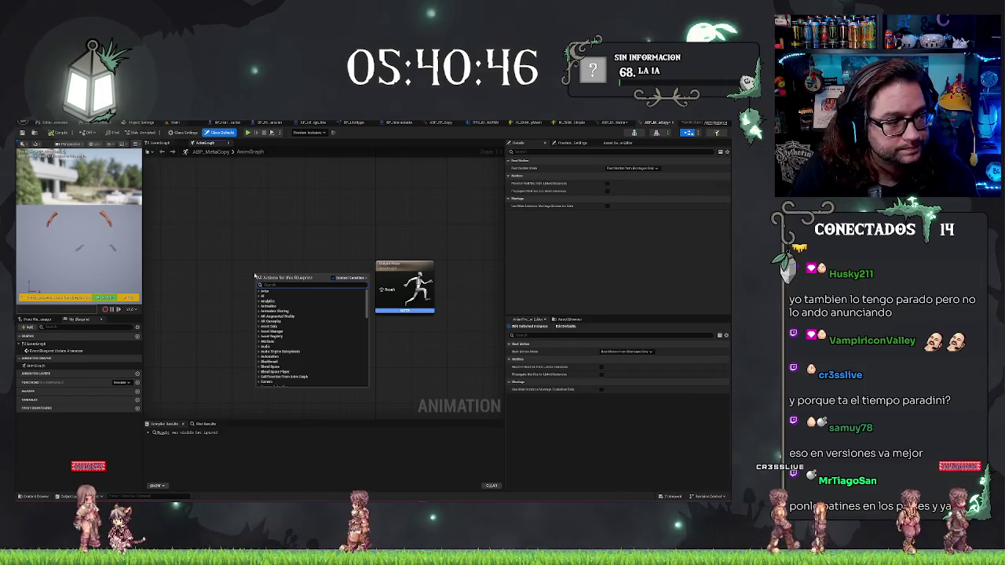
text(anim)
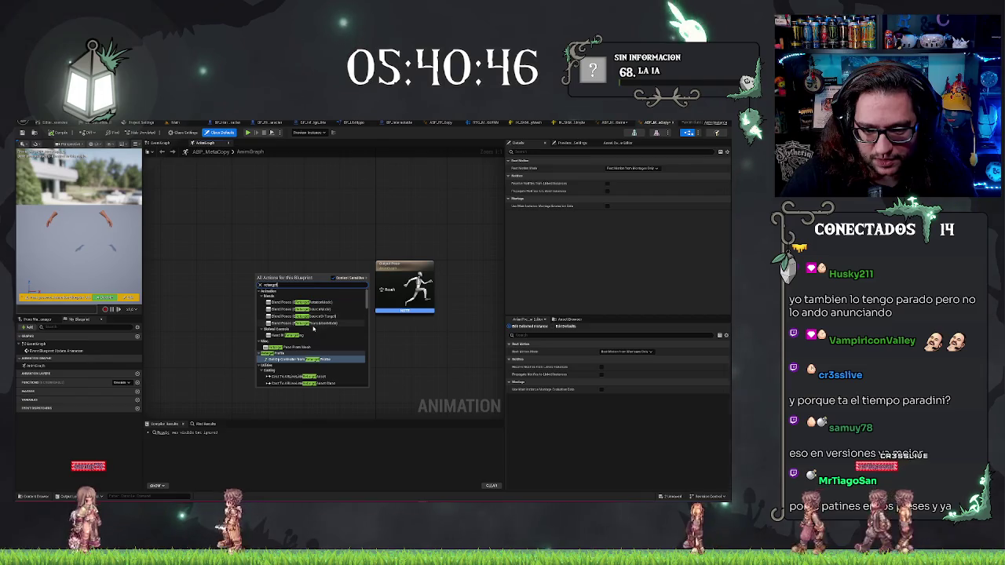
click(308, 349)
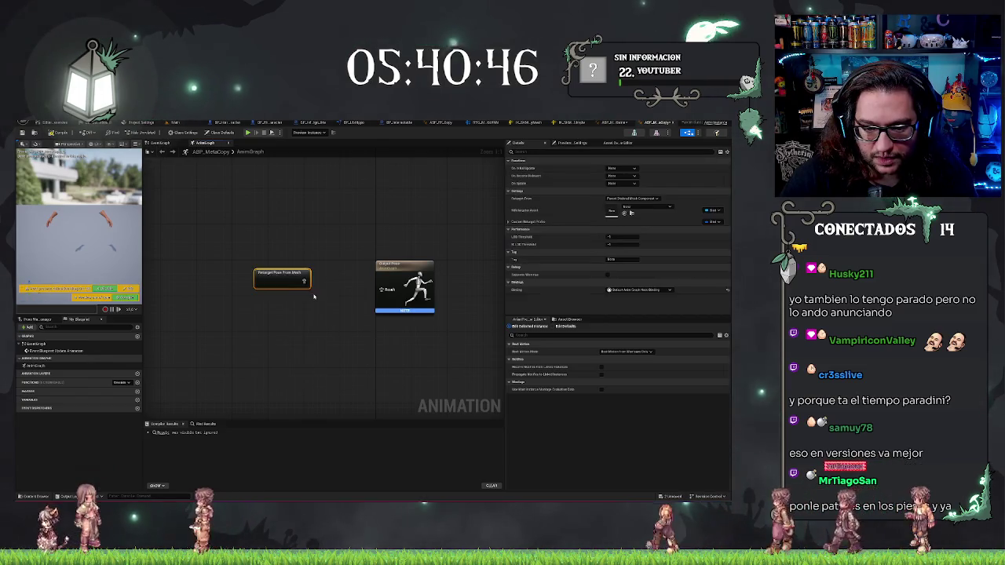
mouse_move(294, 274)
mouse_down()
mouse_move(355, 285)
mouse_move(341, 288)
mouse_up()
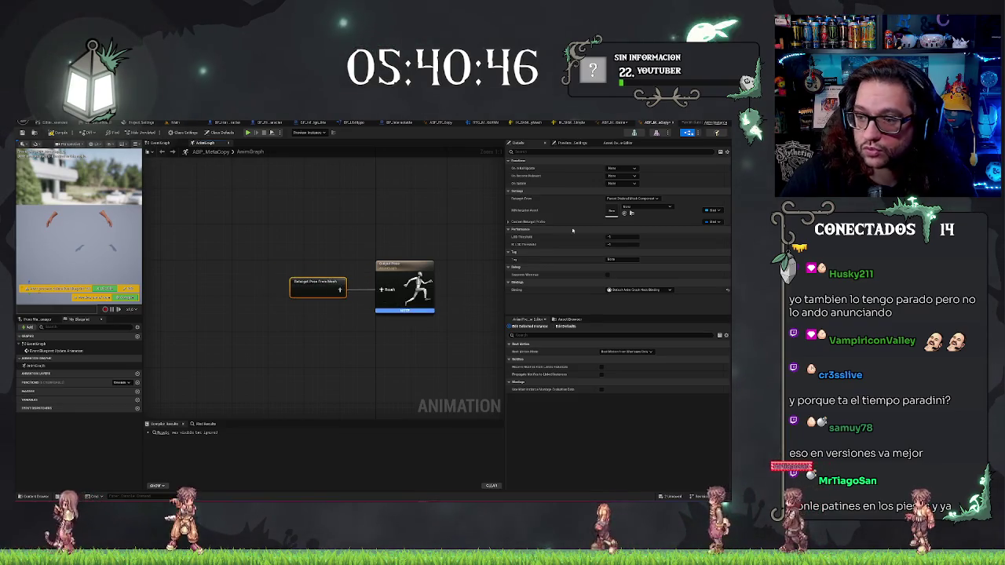
click(258, 178)
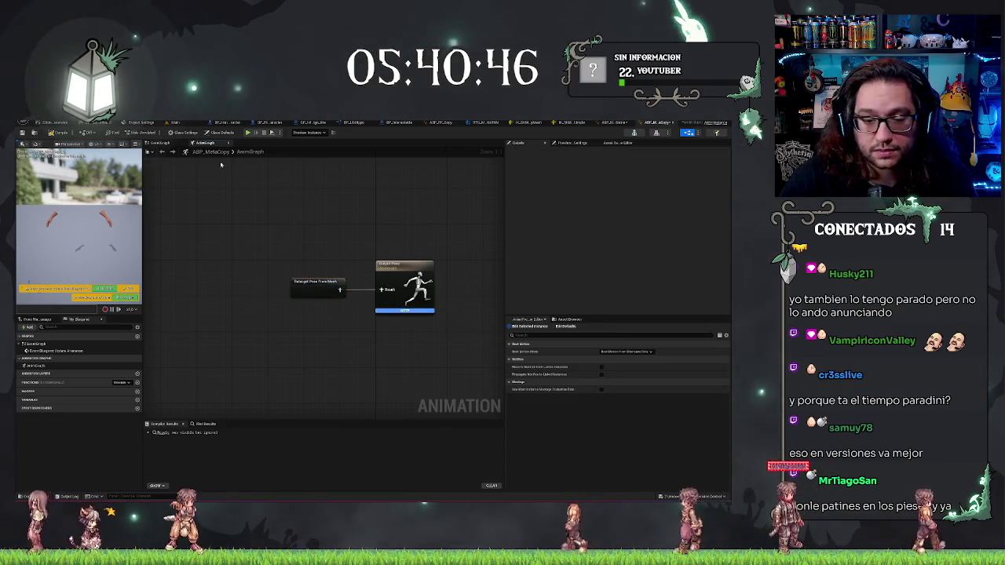
click(57, 132)
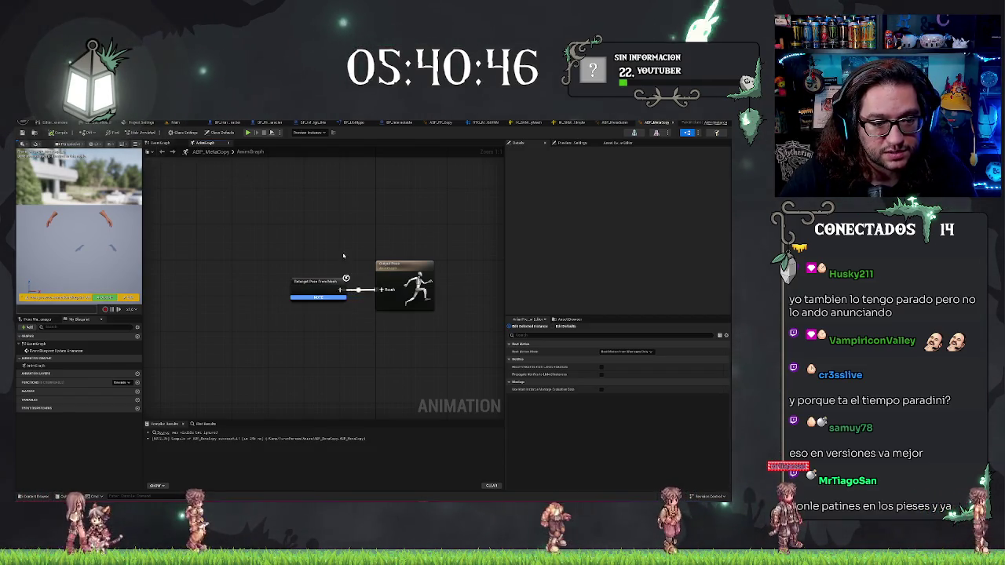
drag(314, 249, 339, 342)
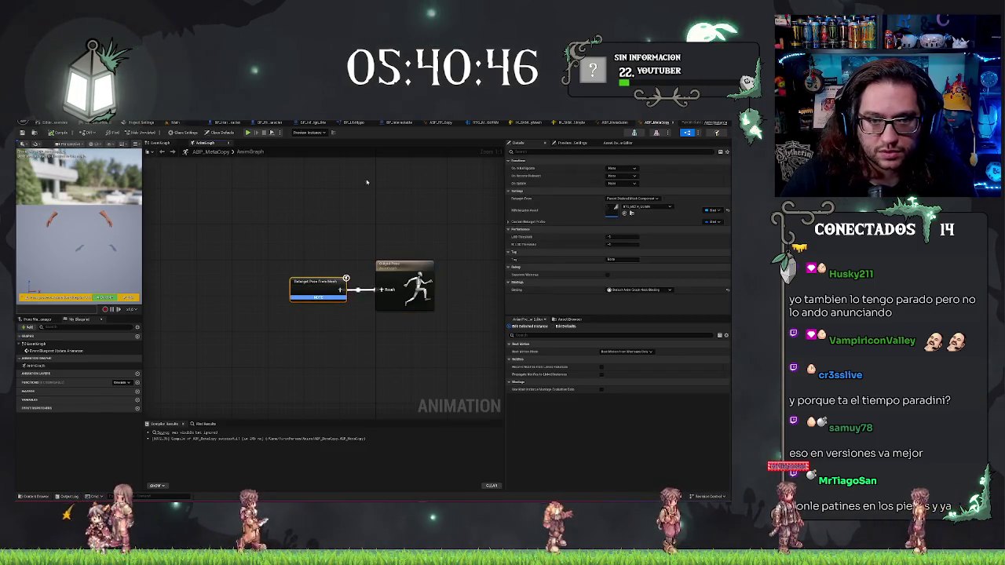
click(176, 124)
click(239, 122)
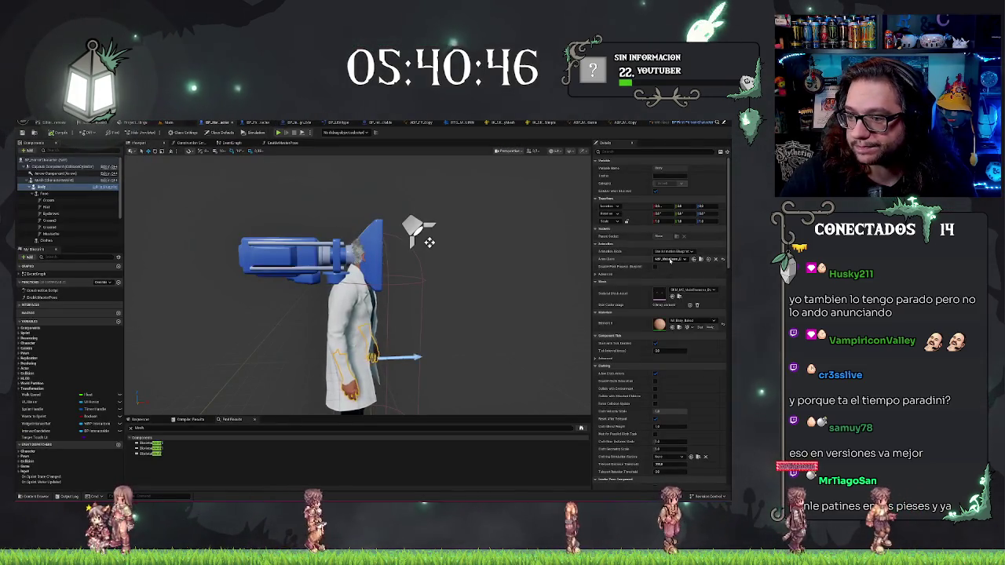
- Check the Body's Anim Class list unchanged, inspect the character in the viewport, and return to Main
click(671, 259)
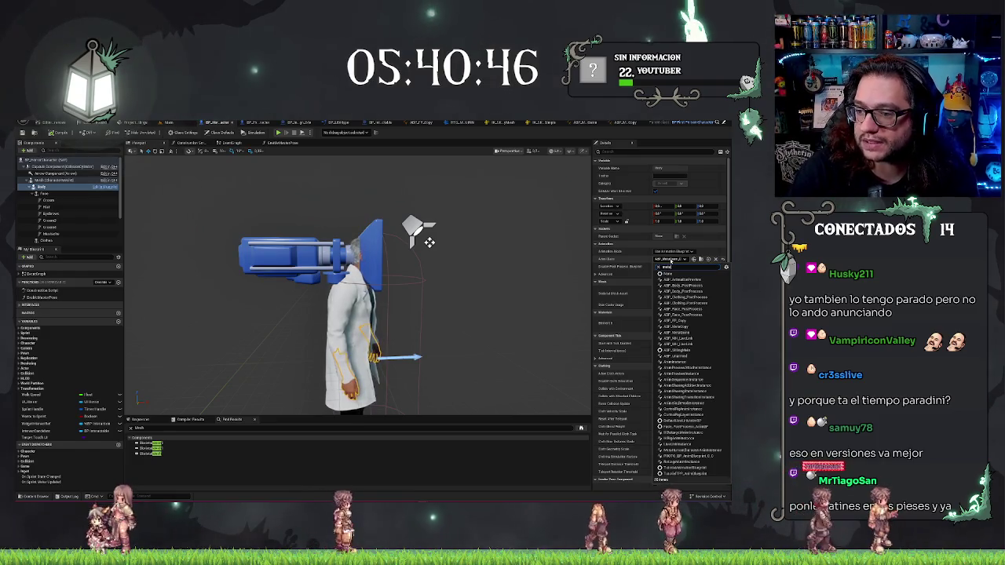
key(Escape)
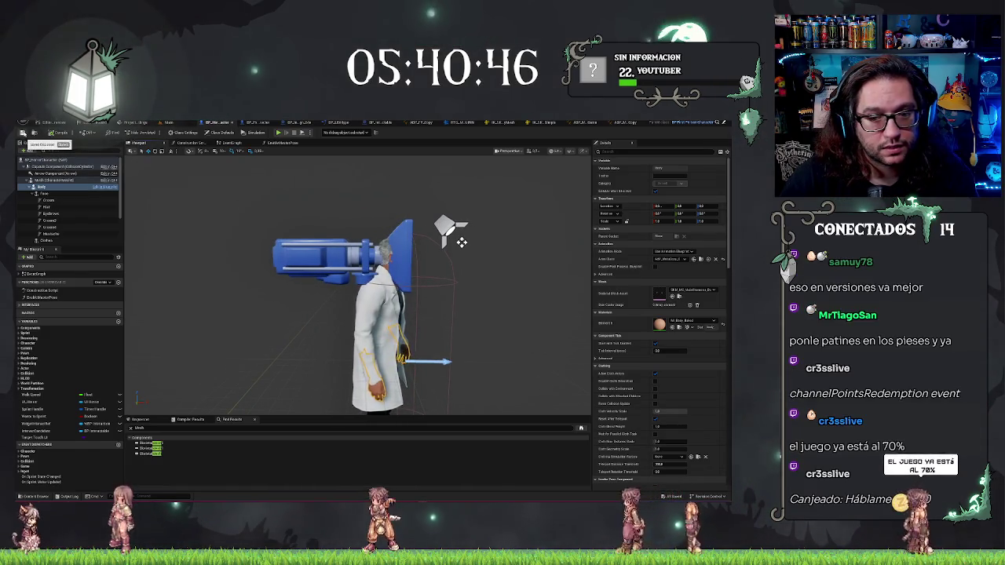
mouse_move(436, 306)
mouse_down()
mouse_move(377, 322)
mouse_move(390, 213)
mouse_move(354, 179)
mouse_move(361, 189)
mouse_move(399, 184)
mouse_move(384, 189)
mouse_move(377, 212)
mouse_up()
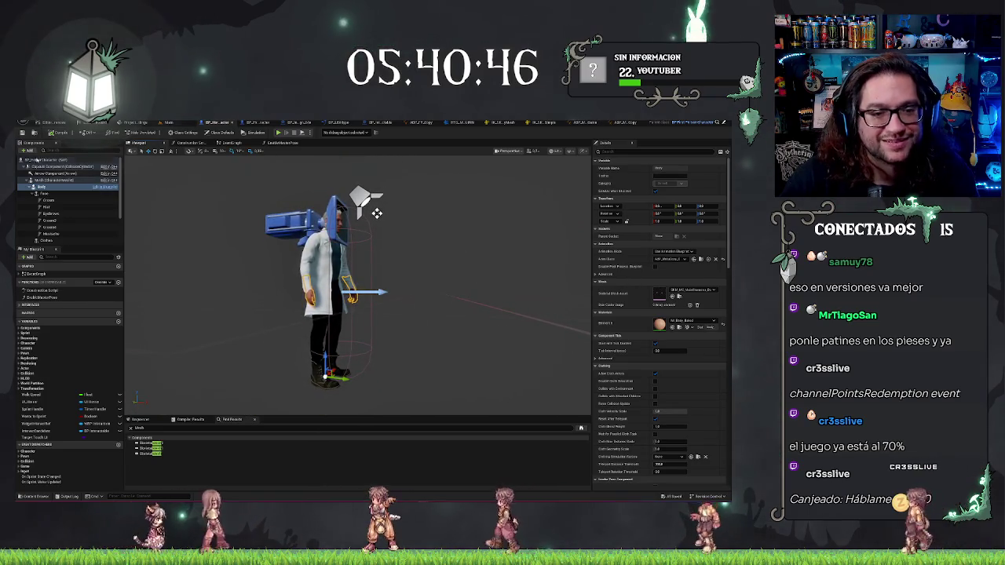
mouse_move(249, 255)
mouse_down()
mouse_move(249, 204)
mouse_move(249, 220)
mouse_up()
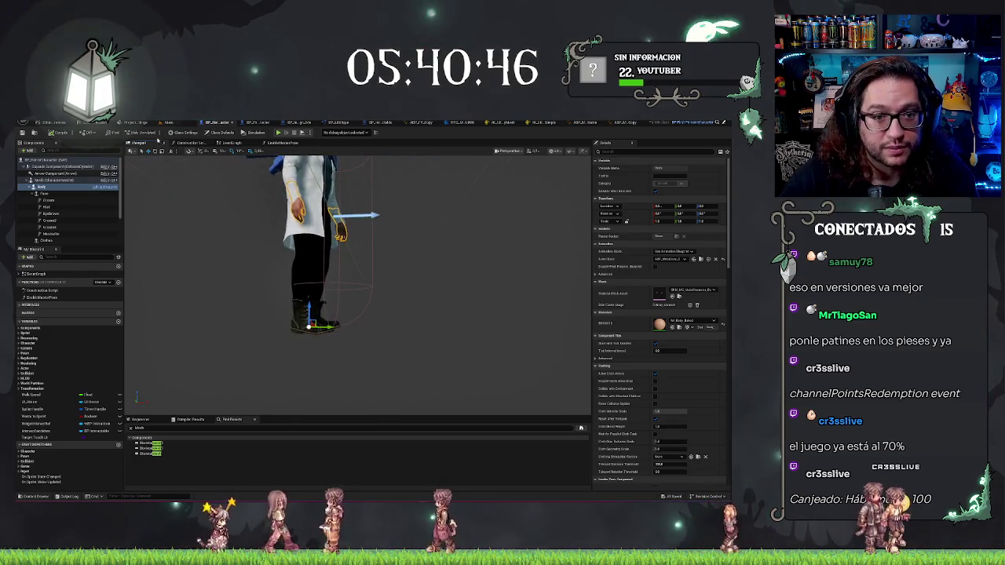
click(168, 122)
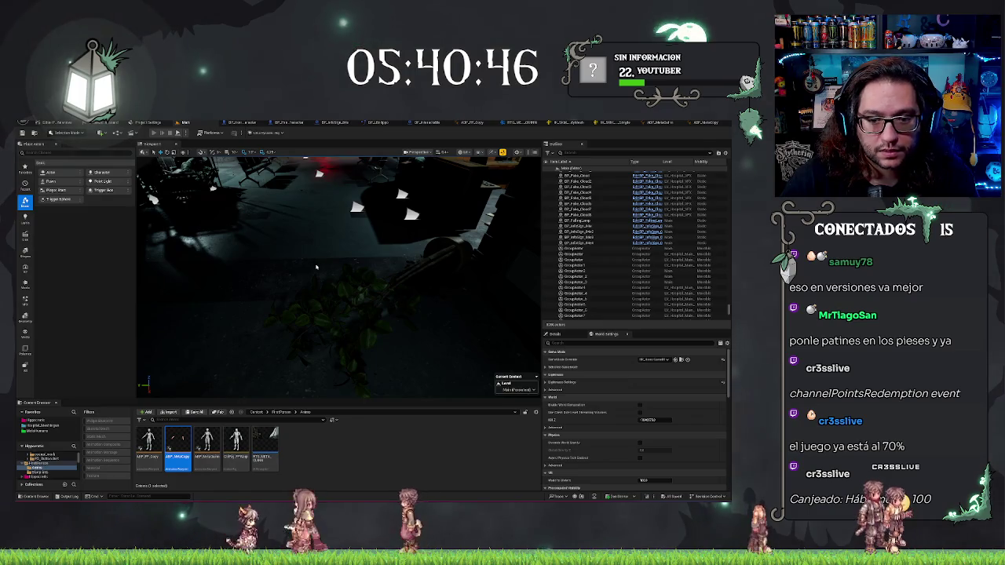
- Play-test the level with Alt+P, stop it, and switch back to the character Blueprint
key(alt+p)
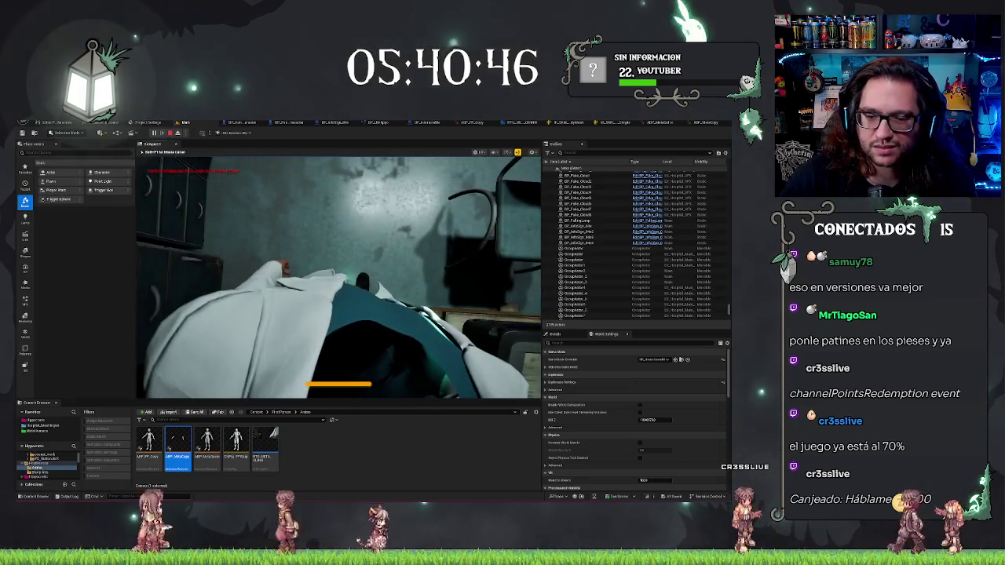
key(Escape)
key(ctrl+Tab)
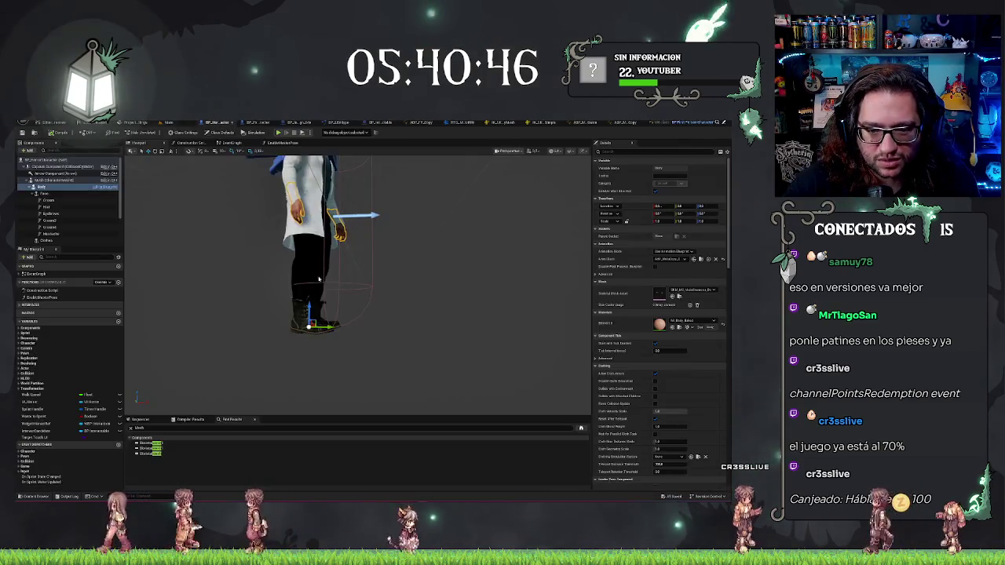
- Raise Mesh (CharacterMesh0) Location Z to about -890 and play-test the result
click(55, 179)
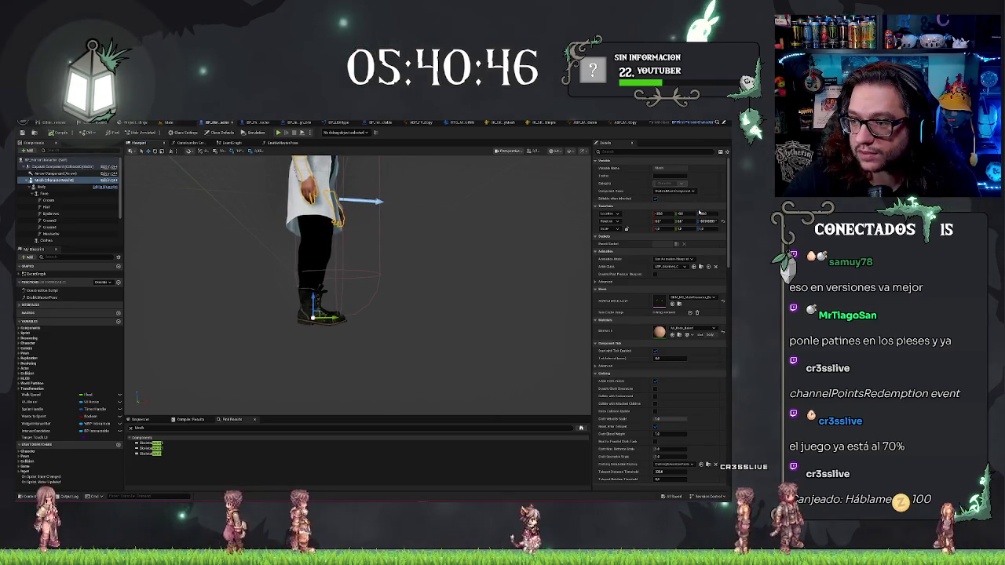
drag(704, 213, 724, 213)
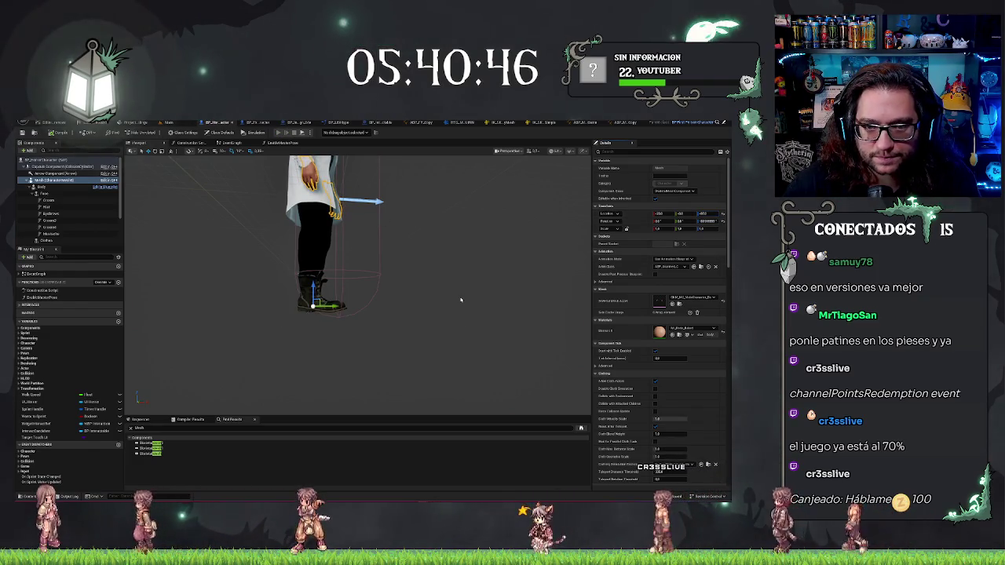
key(alt+p)
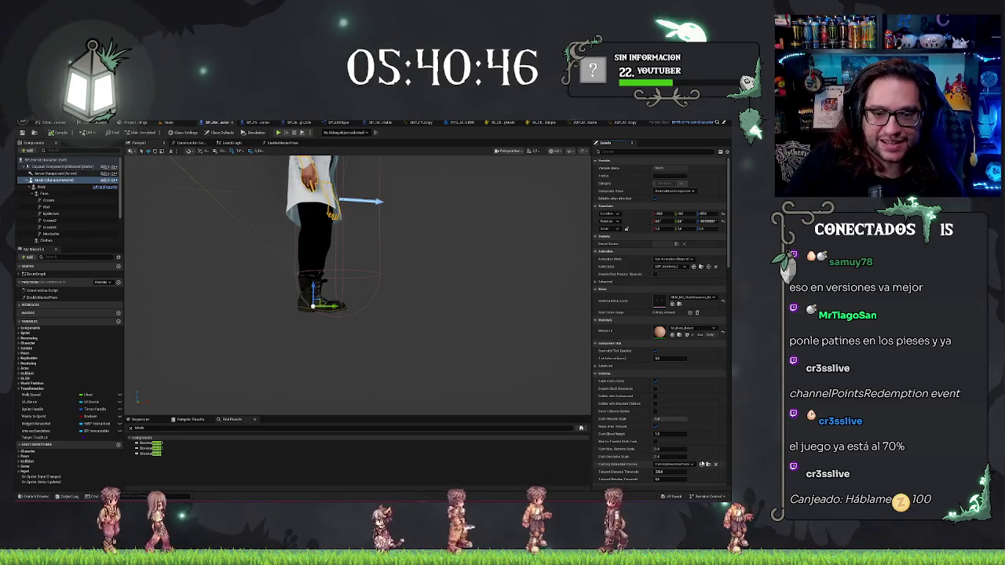
mouse_move(408, 330)
mouse_down()
mouse_move(448, 285)
mouse_move(399, 253)
mouse_move(386, 218)
mouse_up()
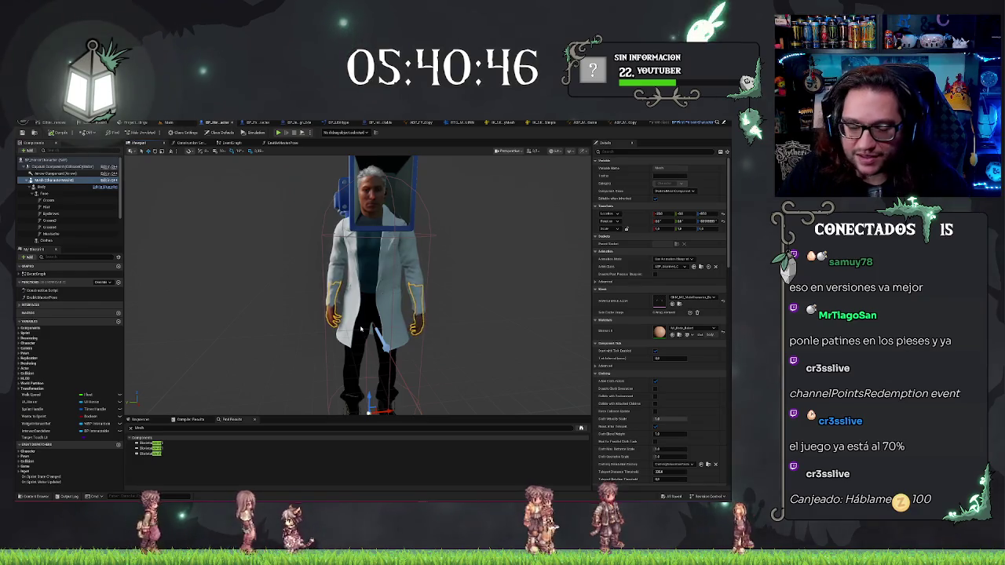
- Select the Body component, then the Face component, to inspect them
click(58, 189)
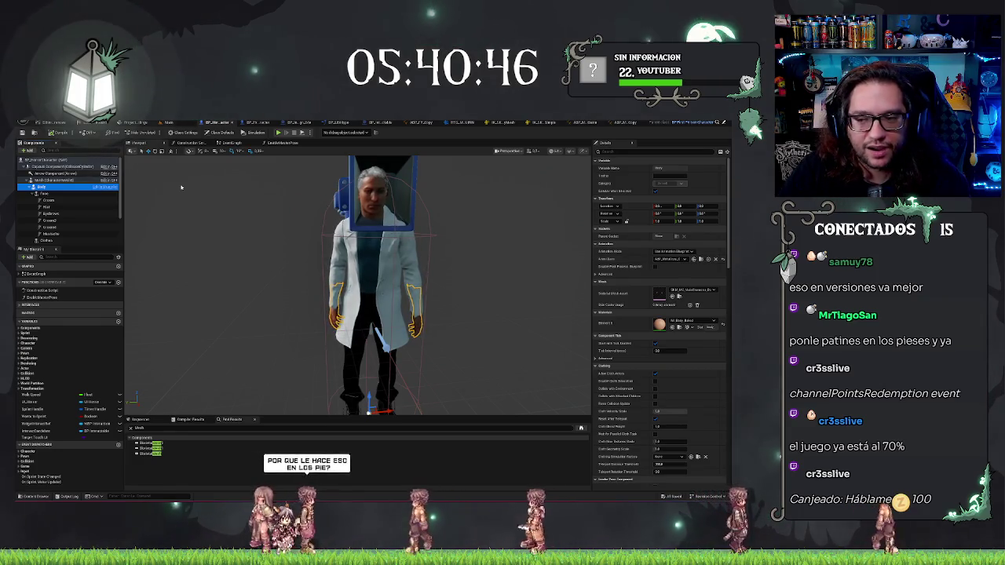
click(41, 193)
click(32, 193)
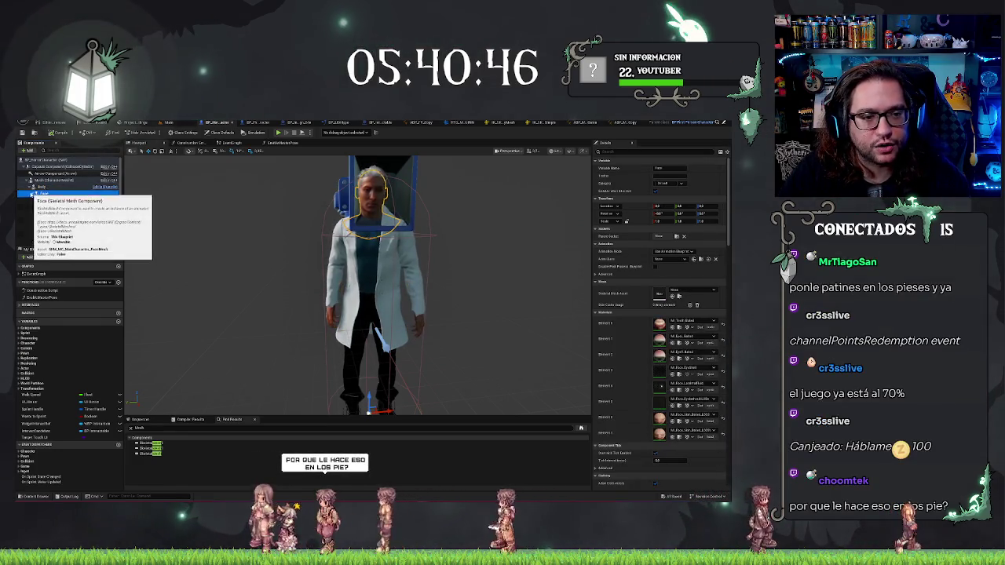
- Set the Clothes component's Anim Class to the ABP_ MetaHuman animation blueprint, then expand Face
click(44, 199)
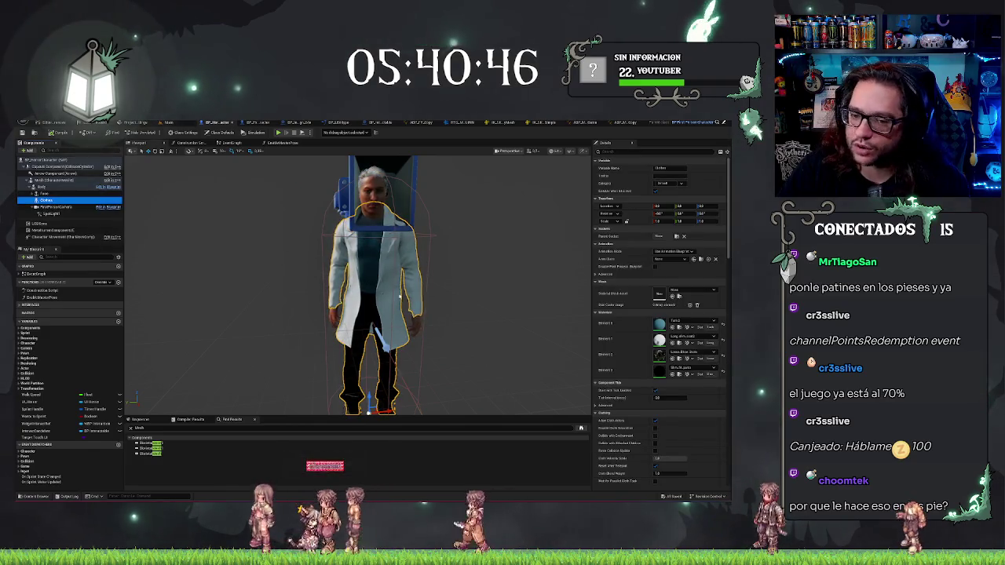
double_click(43, 200)
scroll(357, 282, up, 3)
scroll(358, 283, down, 4)
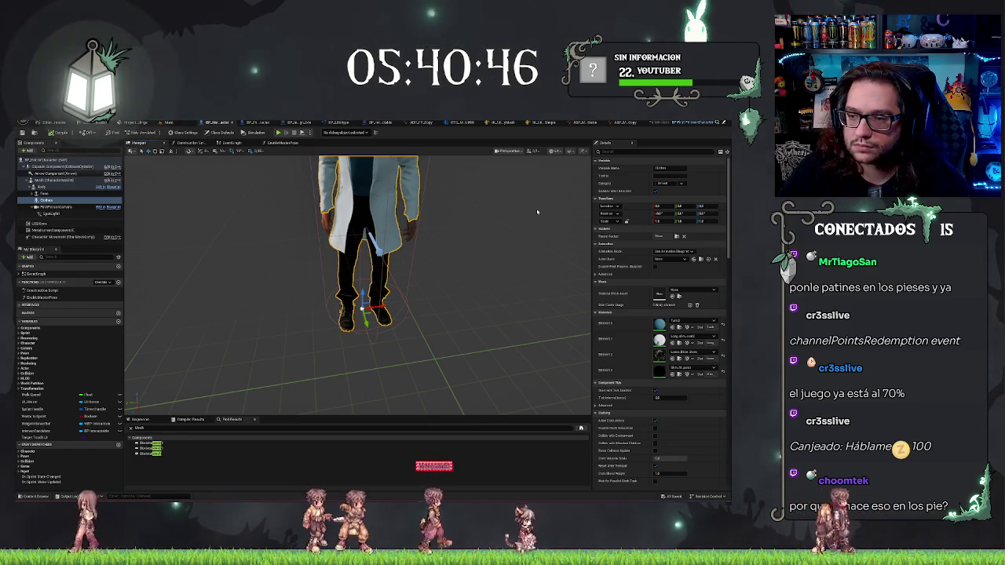
click(673, 259)
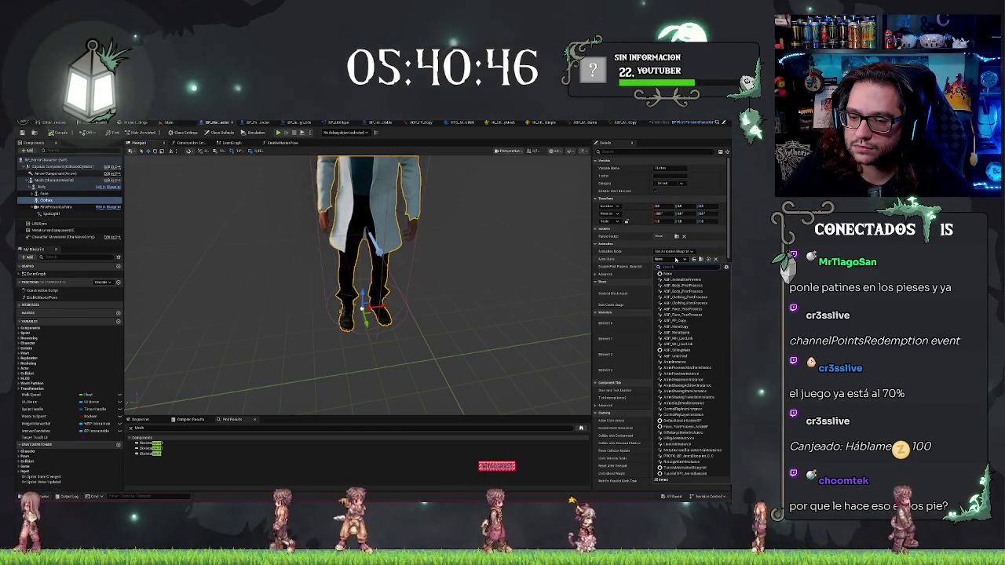
click(677, 327)
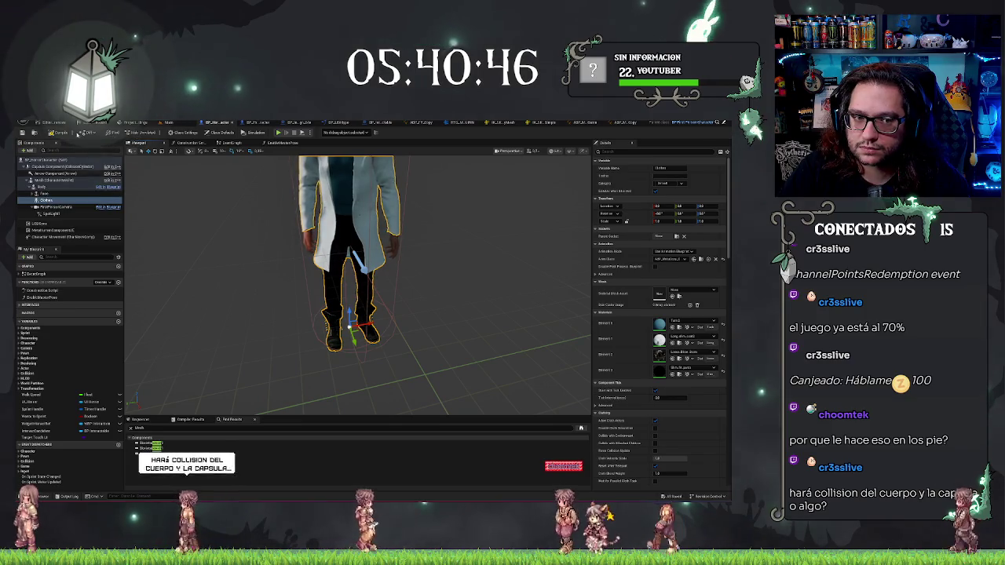
click(79, 134)
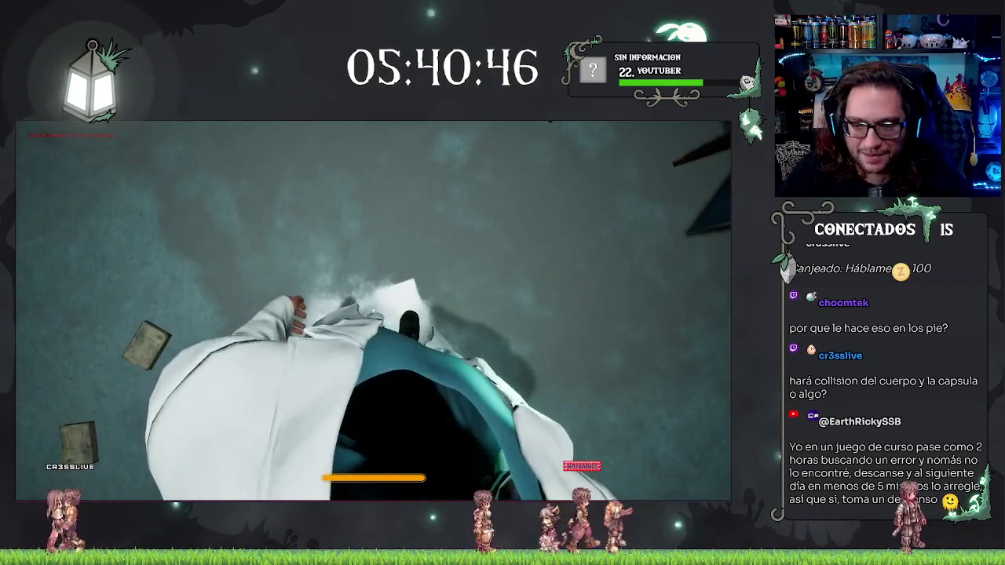
- Stop the play test and expand the Clothes component's Advanced Animation settings in Details
key(Escape)
mouse_move(430, 367)
mouse_down()
mouse_move(370, 201)
mouse_move(375, 268)
mouse_up()
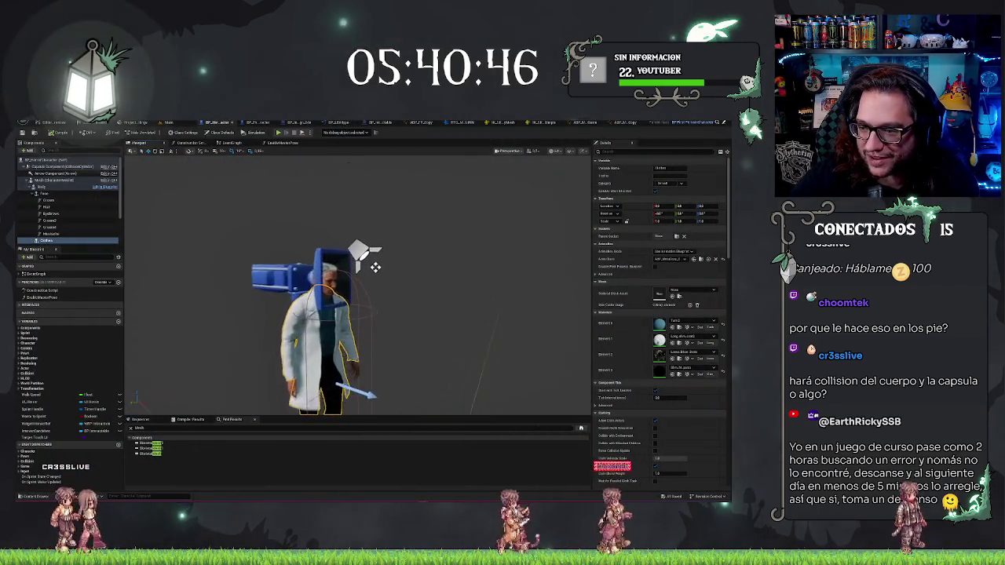
click(672, 258)
click(672, 258)
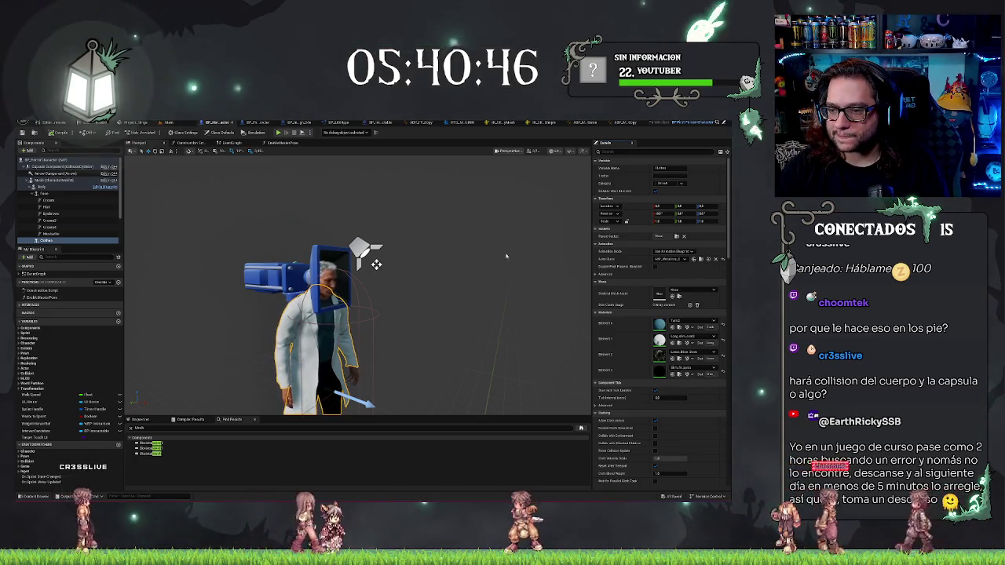
click(598, 274)
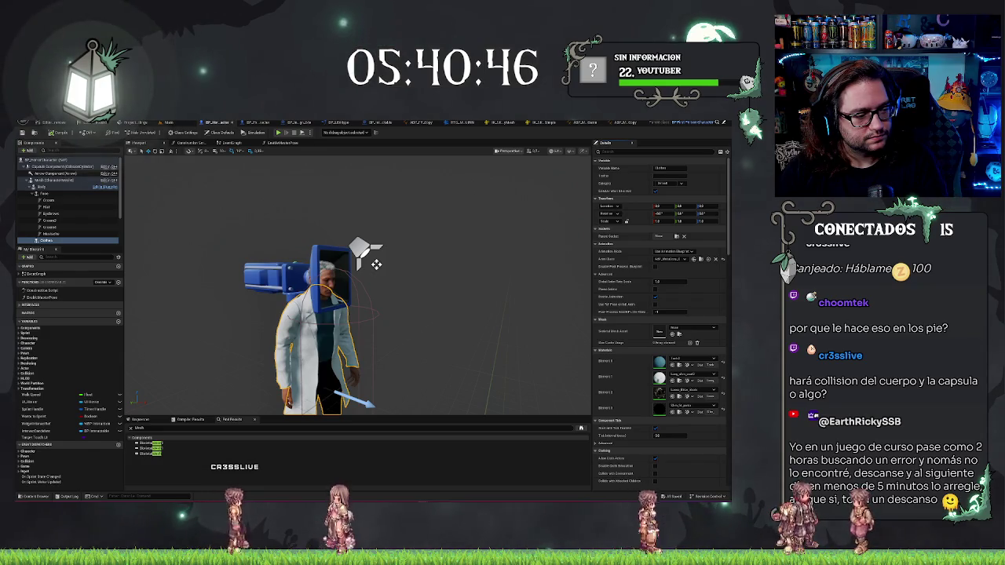
mouse_move(377, 265)
mouse_down()
mouse_move(377, 212)
mouse_move(330, 212)
mouse_up()
mouse_move(358, 283)
mouse_down()
mouse_move(413, 284)
mouse_move(389, 296)
mouse_up()
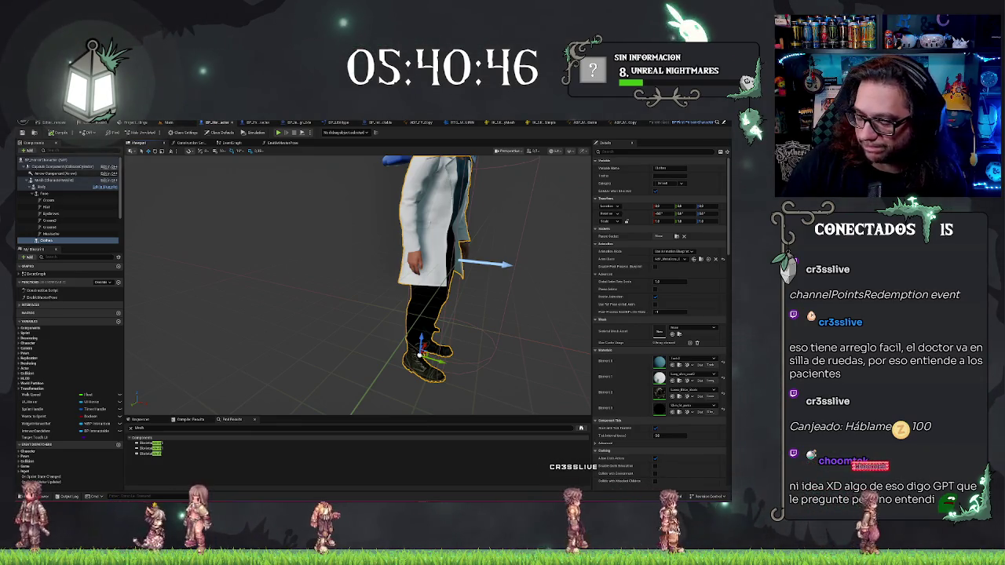
mouse_move(235, 338)
mouse_down()
mouse_move(271, 330)
mouse_move(275, 345)
mouse_move(279, 290)
mouse_move(267, 271)
mouse_move(232, 263)
mouse_move(327, 292)
mouse_up()
mouse_move(417, 303)
mouse_down()
mouse_move(385, 302)
mouse_move(385, 314)
mouse_up()
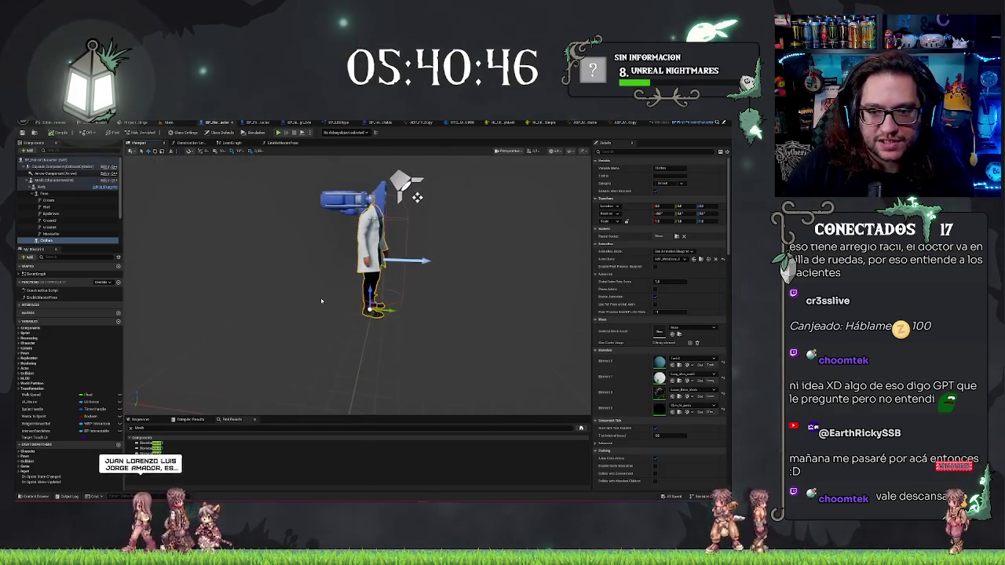
click(48, 181)
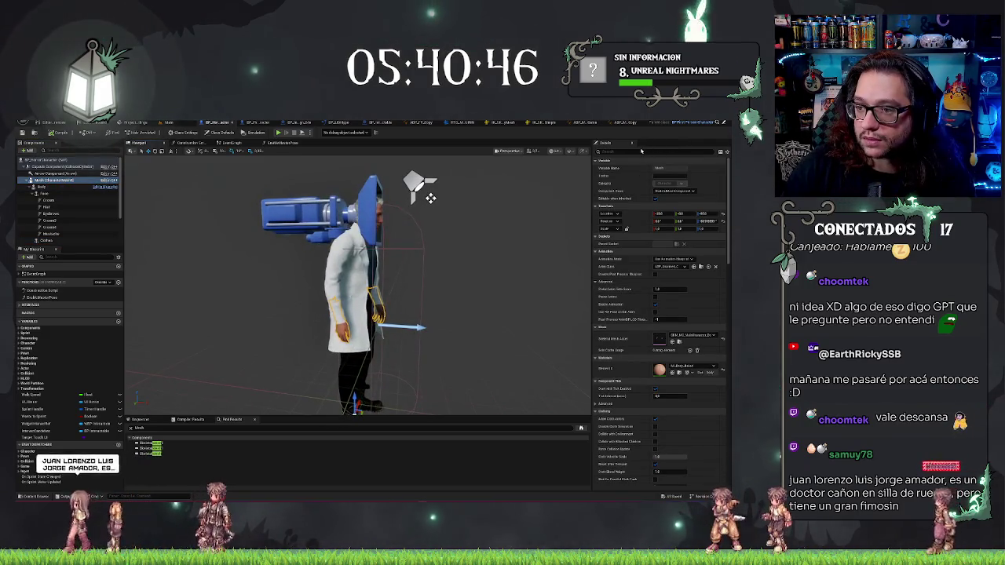
text(vis)
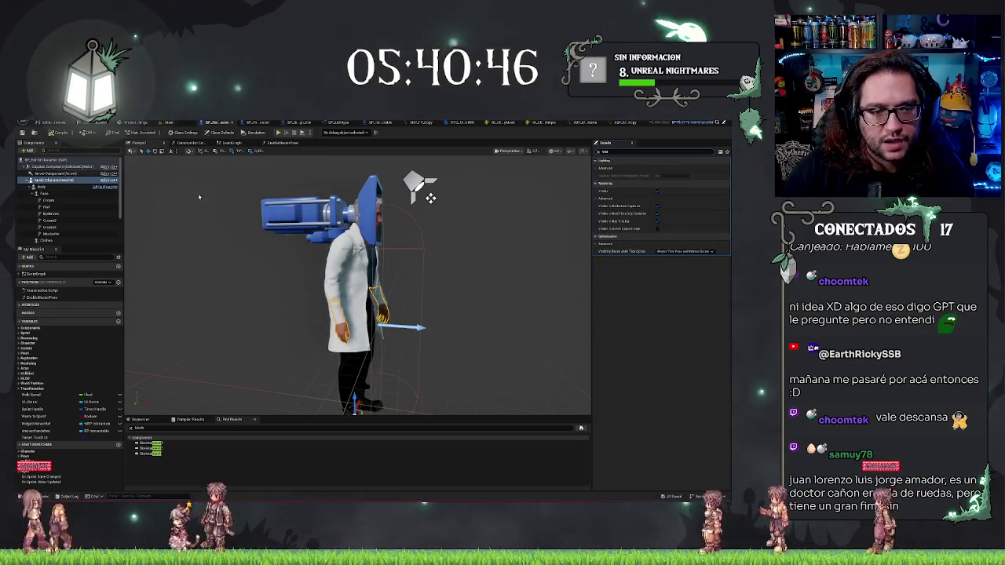
scroll(520, 272, down, 2)
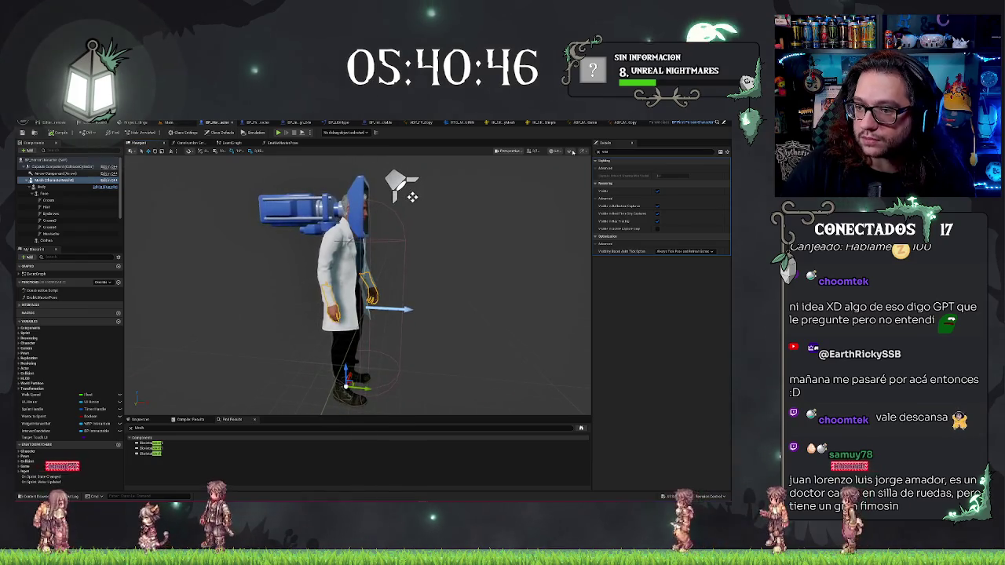
click(598, 152)
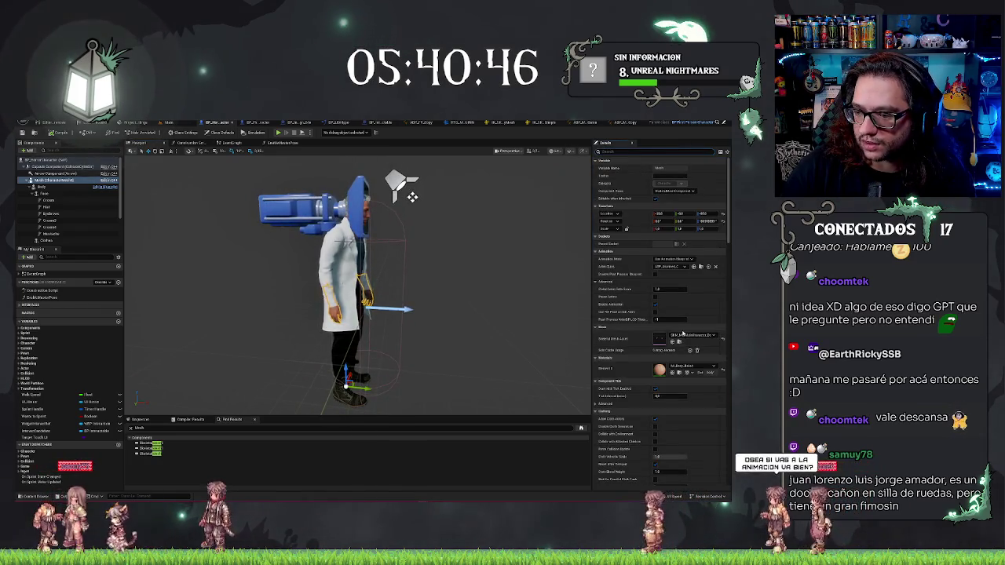
click(685, 335)
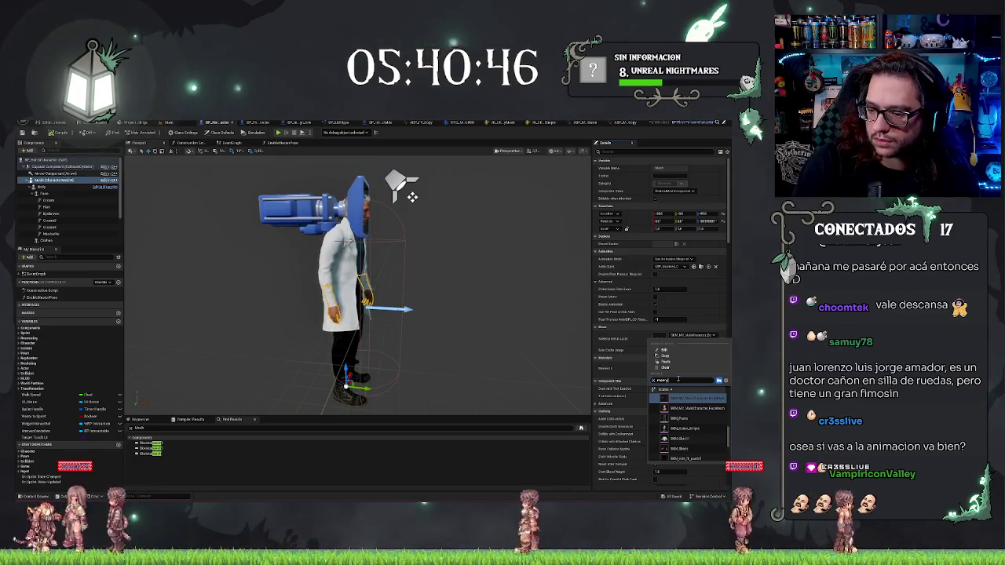
click(686, 402)
text(vis)
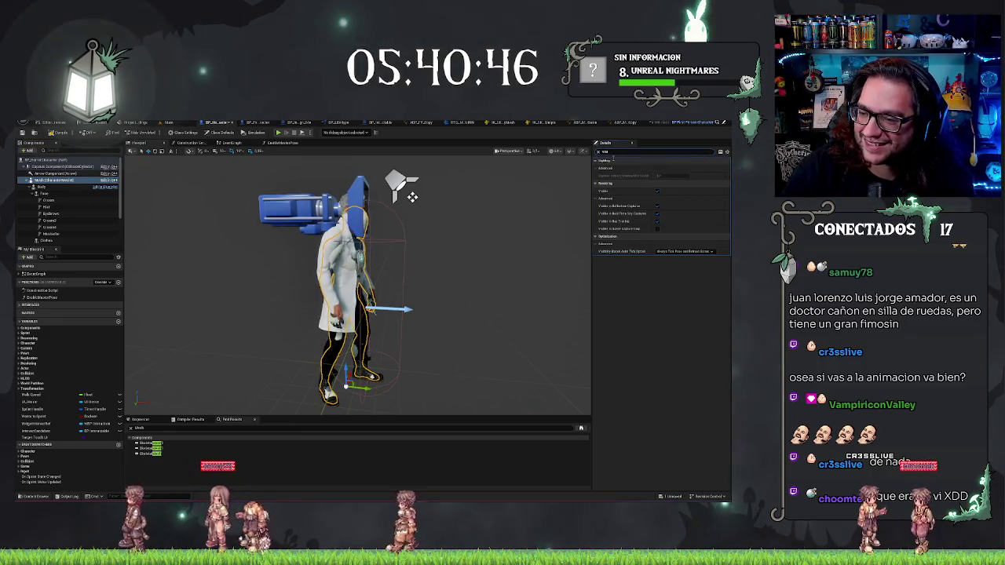
drag(503, 261, 489, 255)
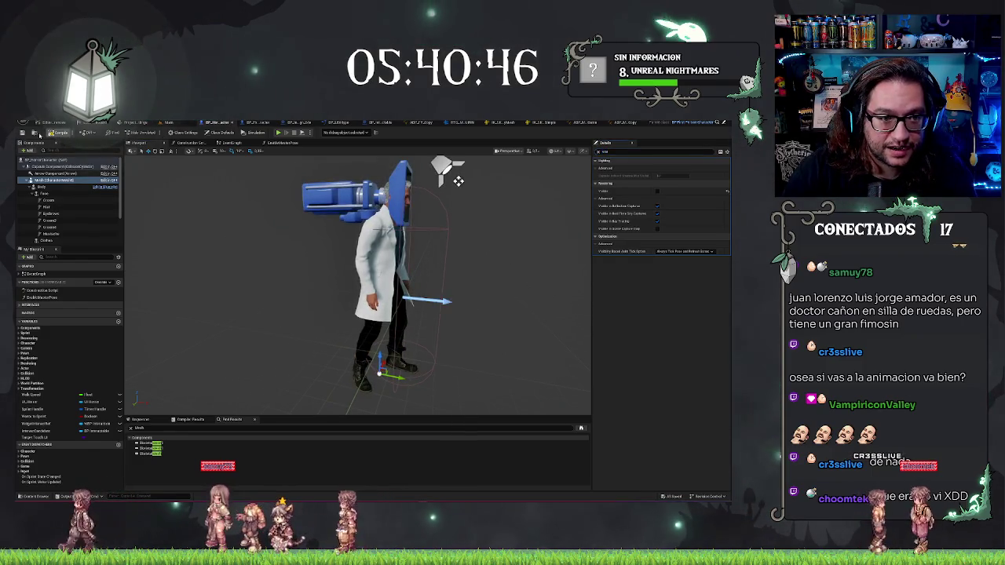
click(169, 122)
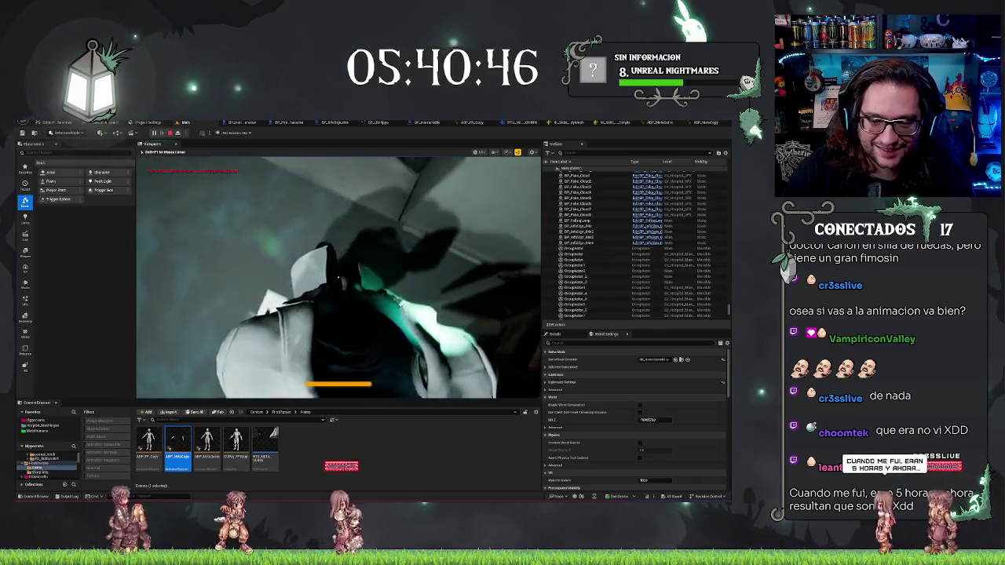
key(Escape)
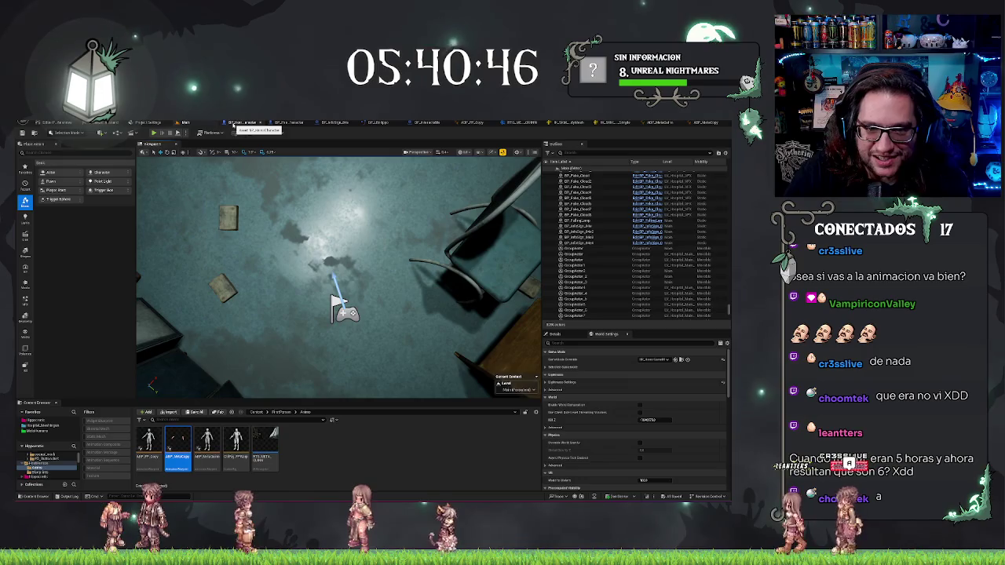
click(233, 123)
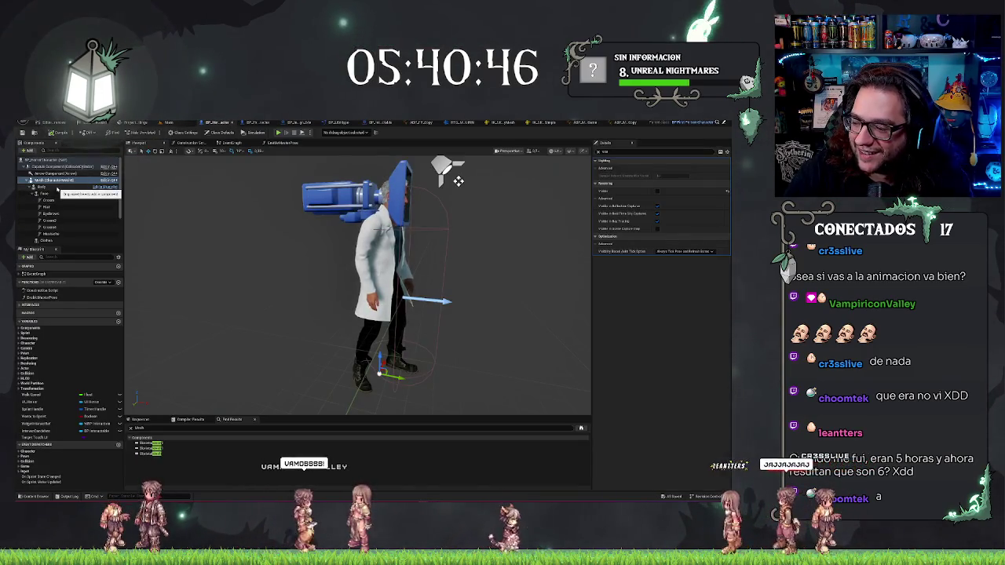
- Check the Face, Mesh and Body components, then select the FirstPersonCamera on the head
click(65, 194)
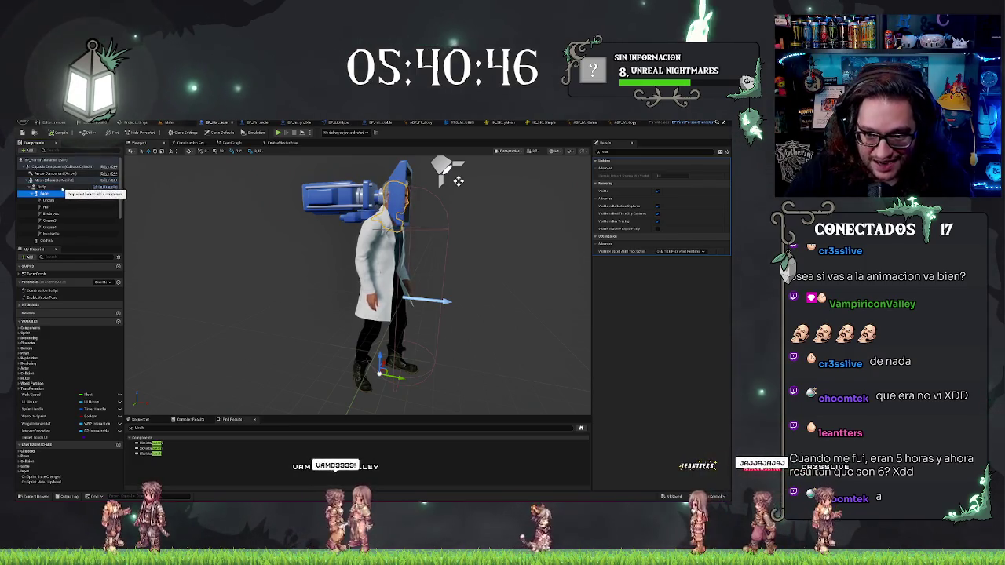
click(50, 180)
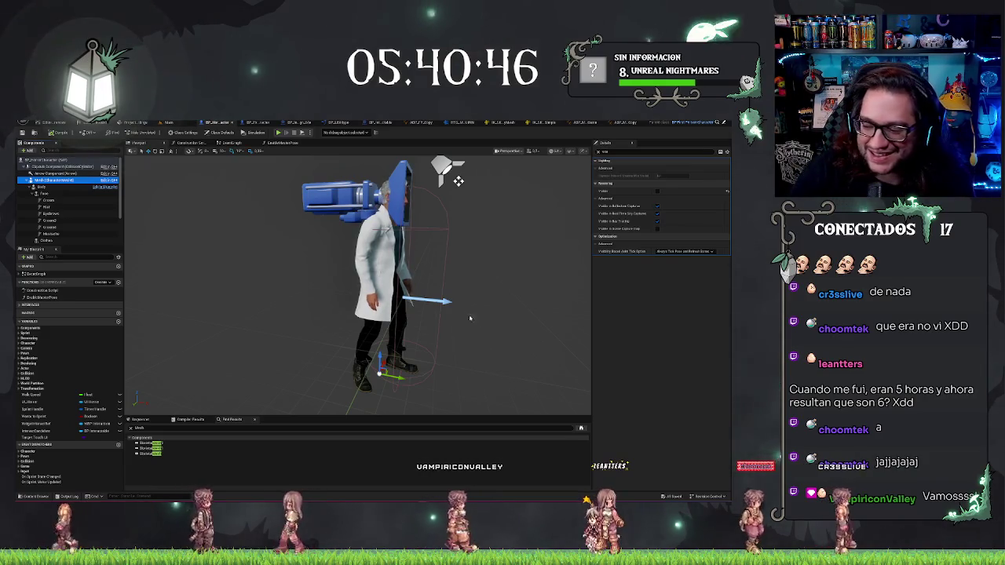
click(47, 186)
click(56, 194)
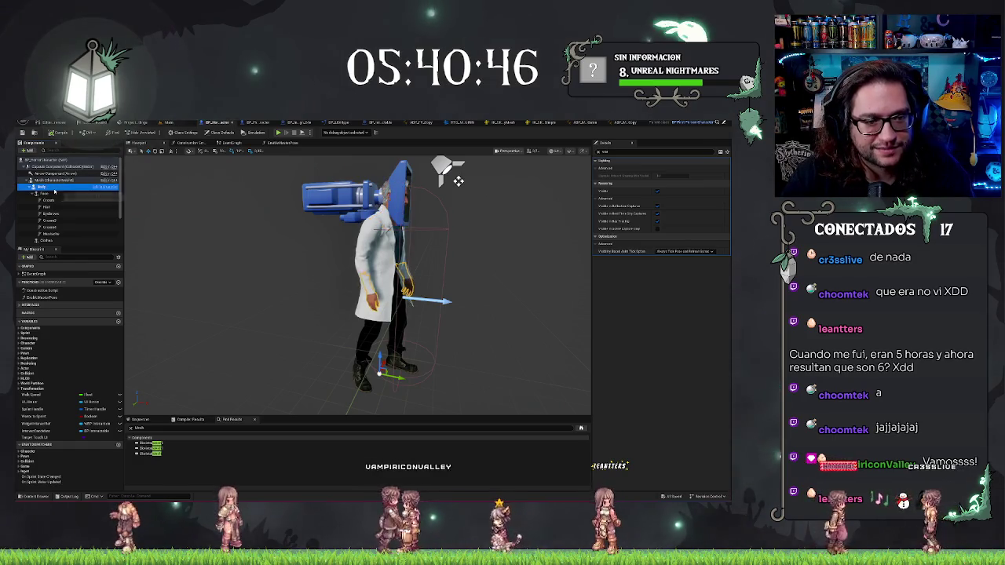
drag(454, 276, 437, 265)
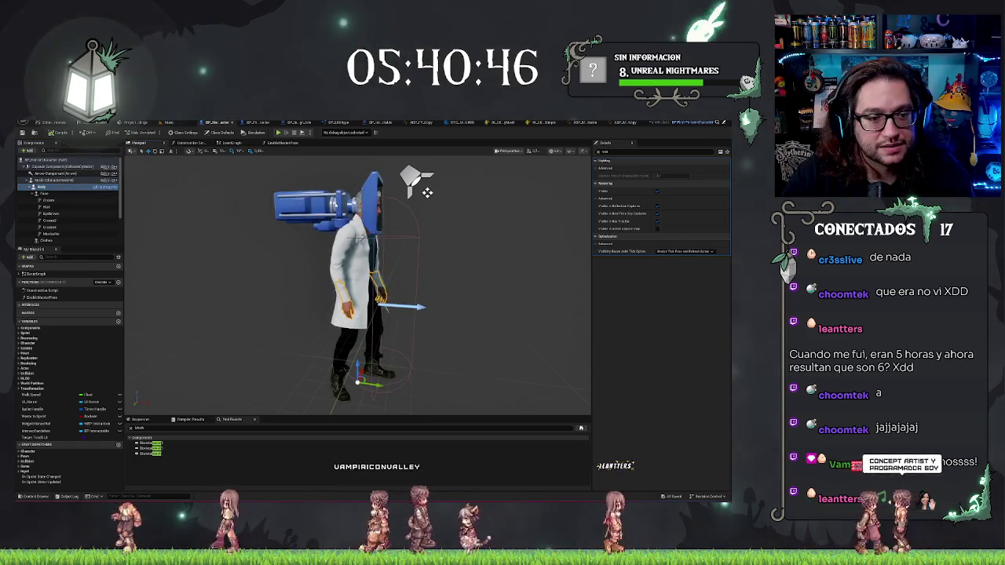
click(360, 171)
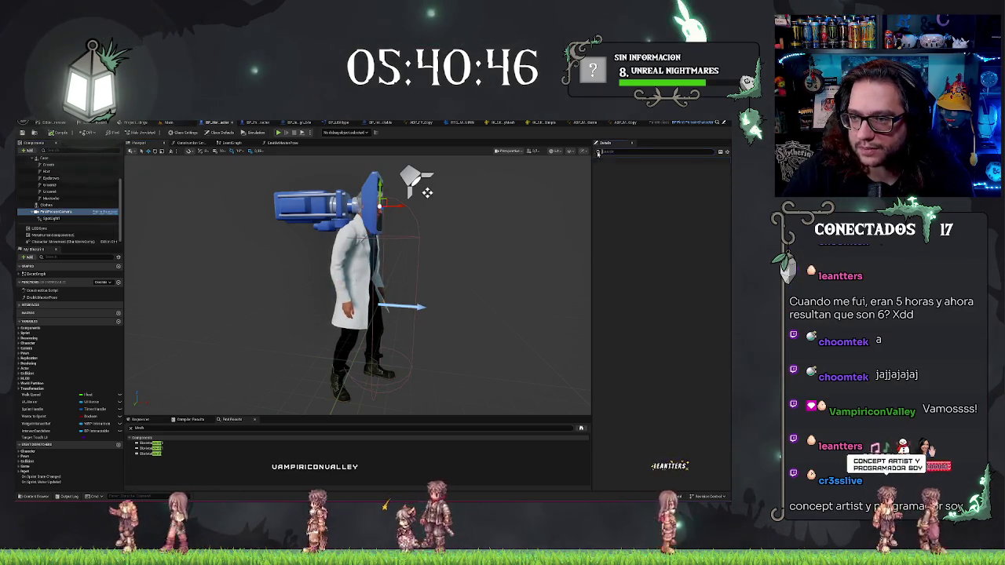
- Lower the FirstPersonCamera onto the head using the gizmo and Location Z, play-testing each change
click(694, 206)
drag(426, 192, 426, 205)
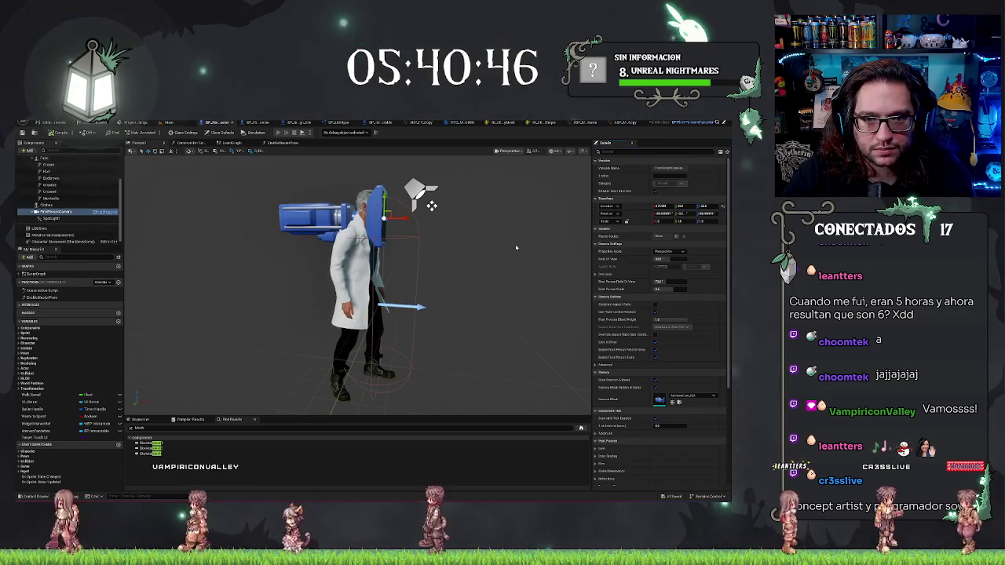
key(alt+p)
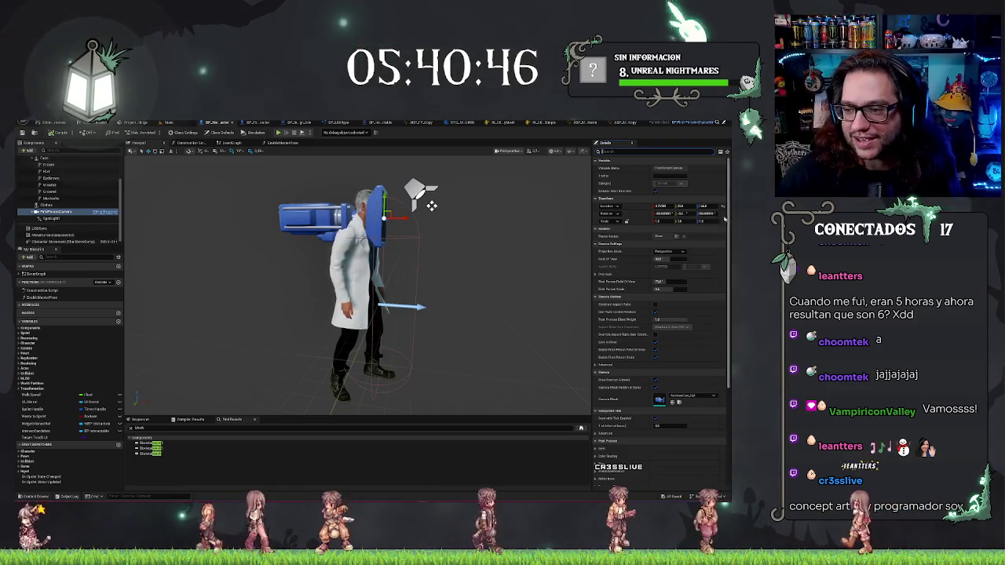
drag(705, 205, 707, 205)
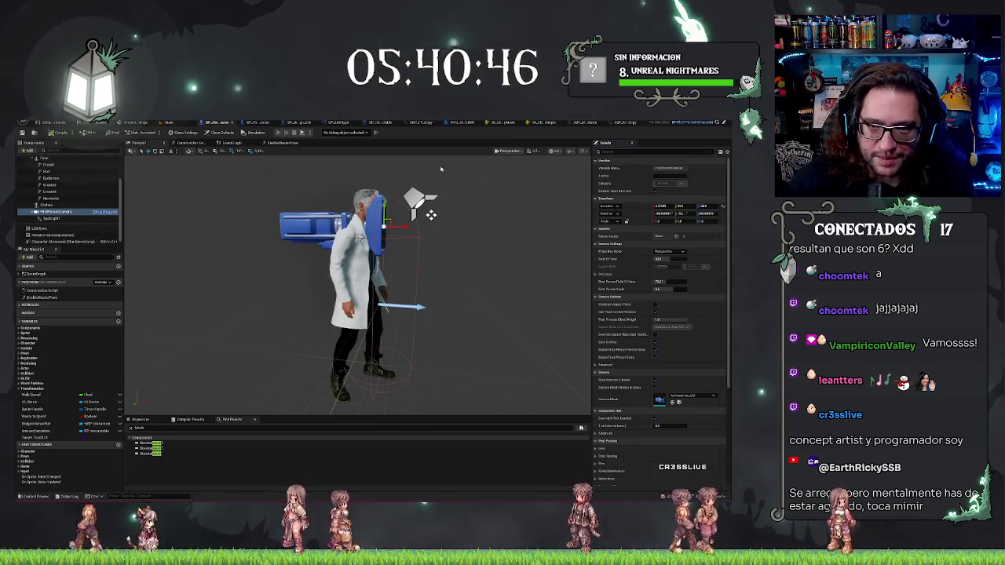
key(alt+p)
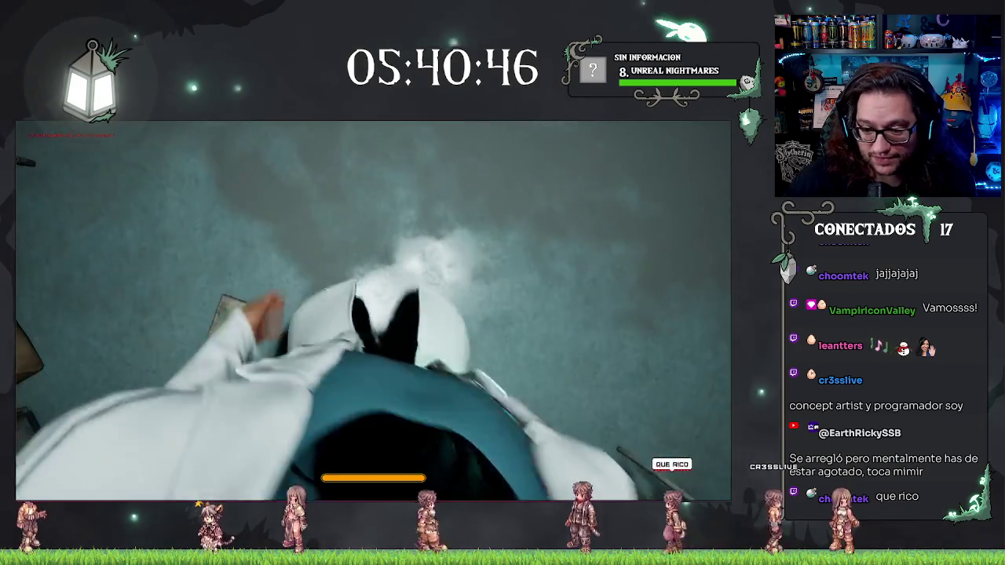
- Nudge the head camera slightly upward and eject with F8 during the play test to inspect the character
key(Escape)
drag(454, 281, 472, 281)
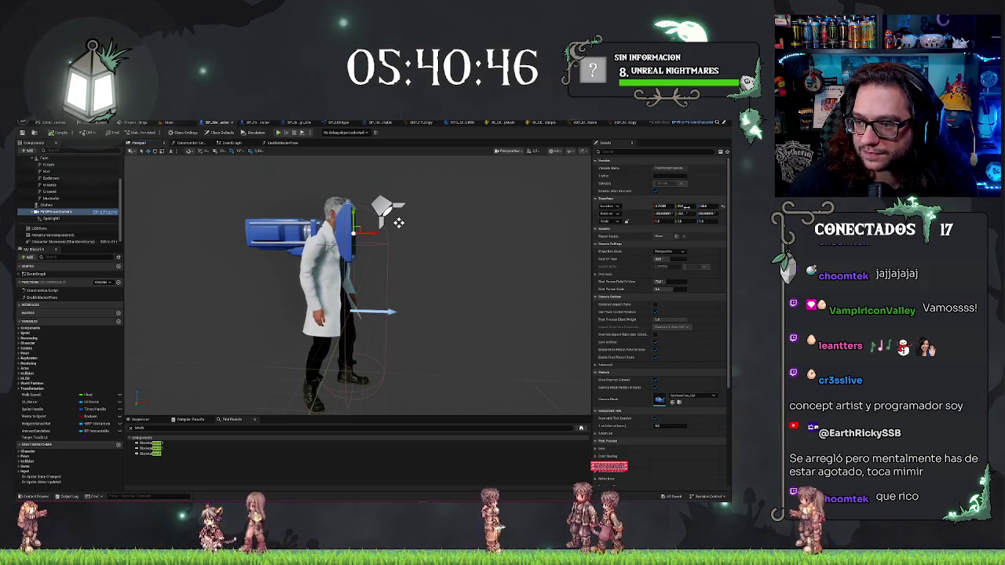
drag(401, 223, 401, 219)
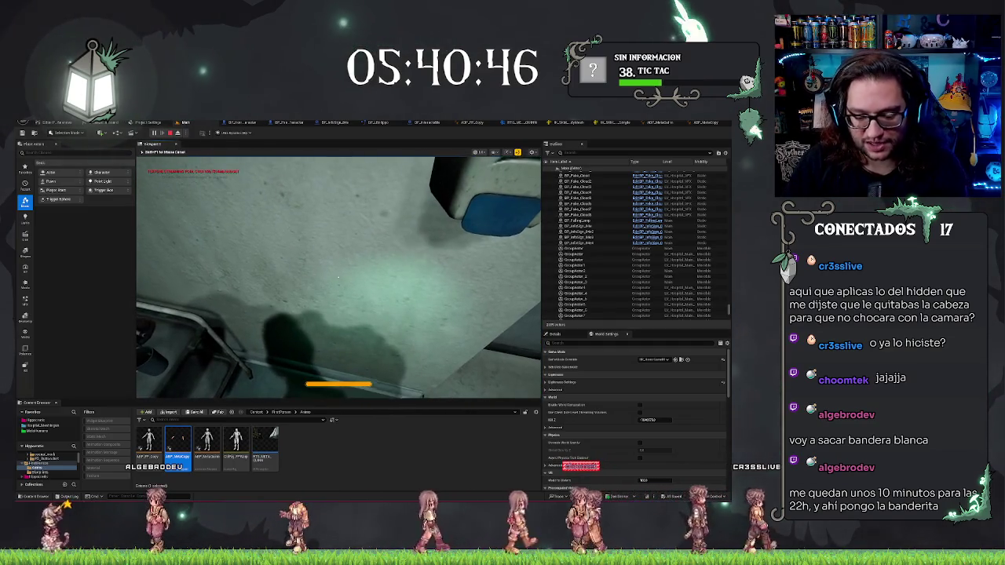
key(F8)
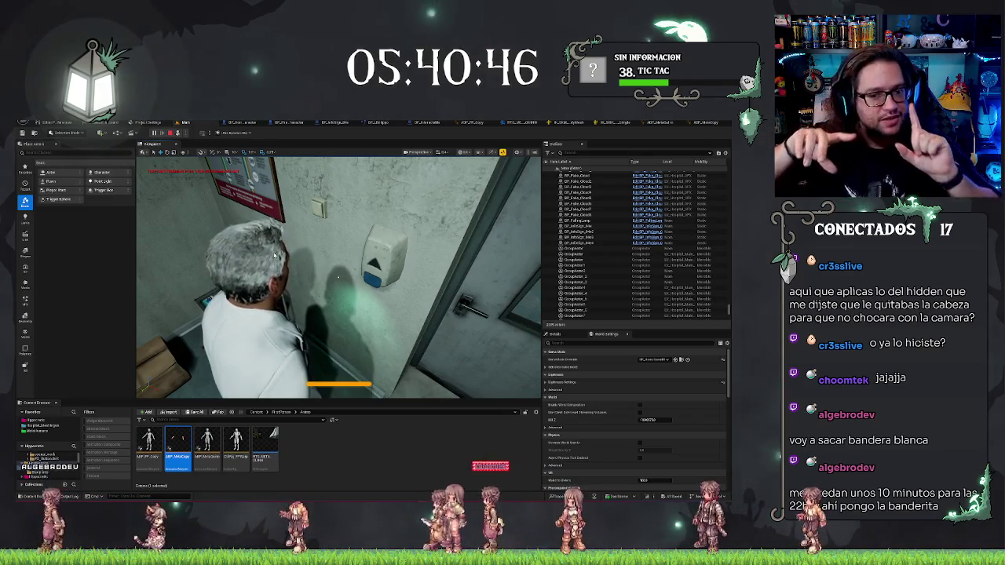
- Stop the play test, return to the character blueprint and select the Face component
key(Escape)
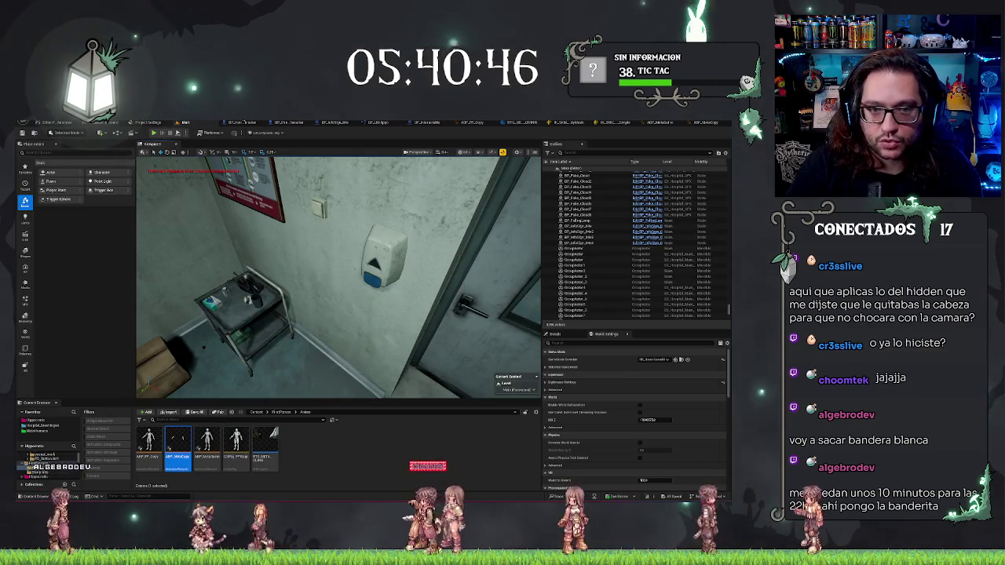
click(245, 124)
scroll(72, 174, up, 1)
click(44, 177)
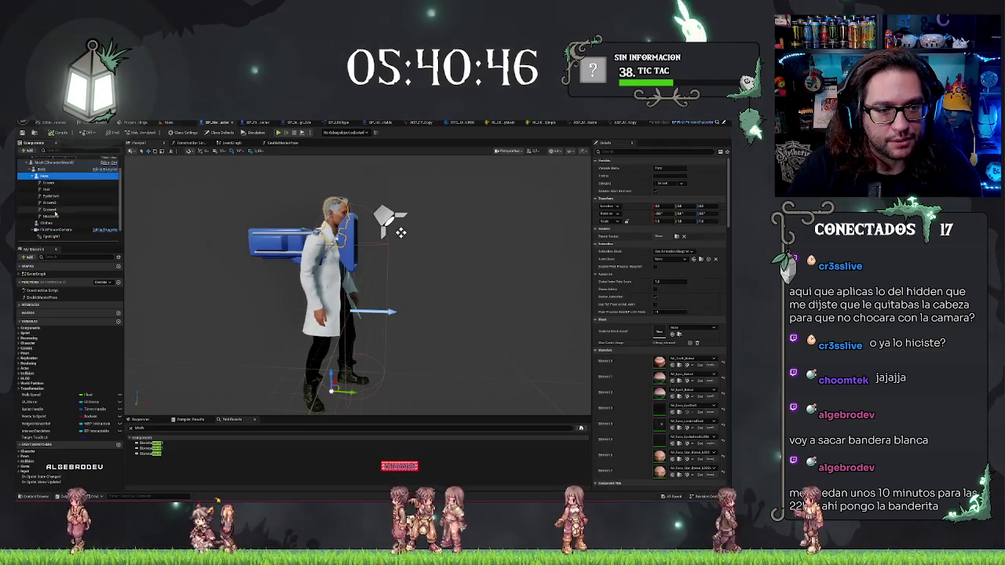
- Turn on Hidden Shadow for the Face and Hair components, then return to the Main level
key(Down)
key(Down)
ctrl+click(47, 177)
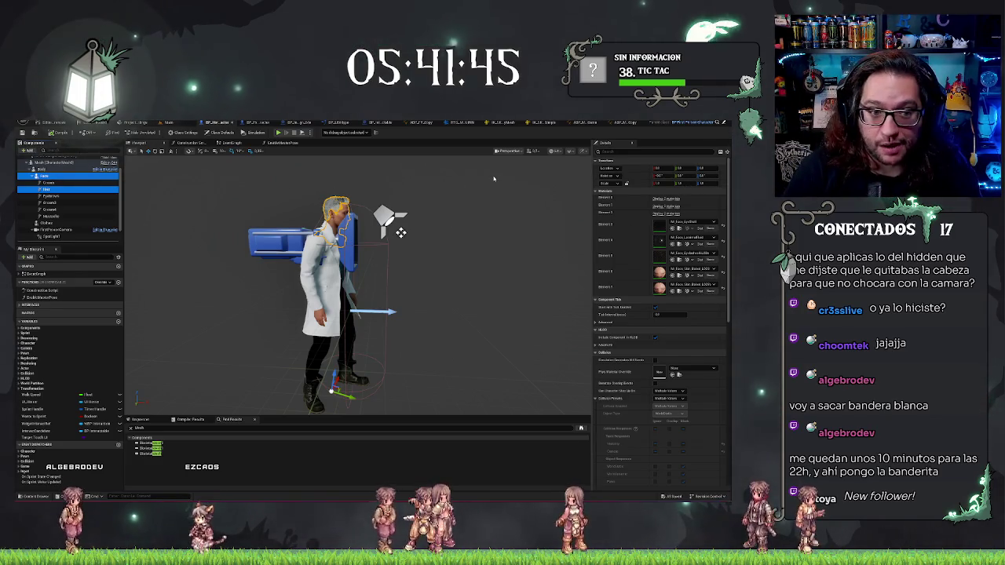
click(619, 150)
text(den)
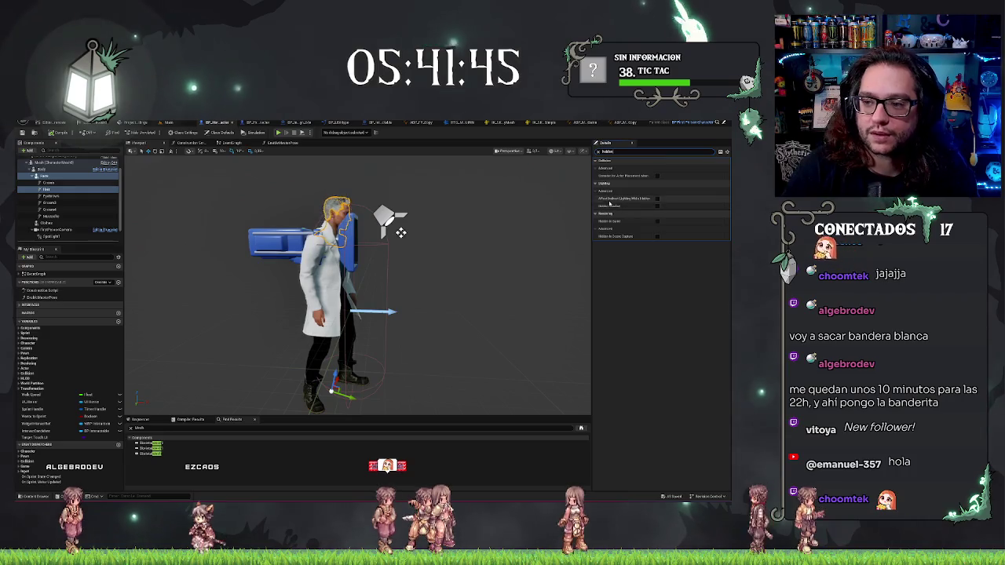
mouse_move(613, 207)
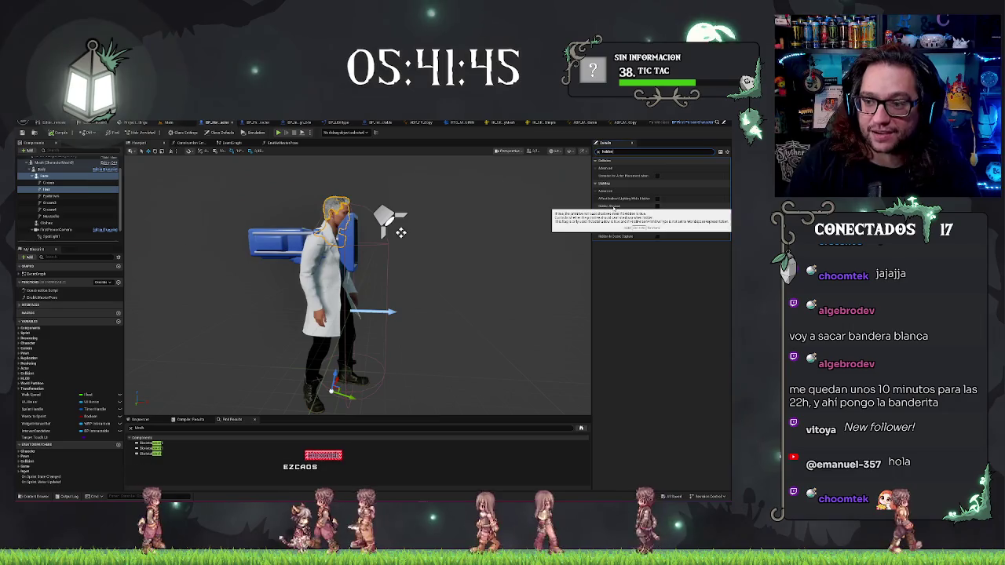
click(657, 206)
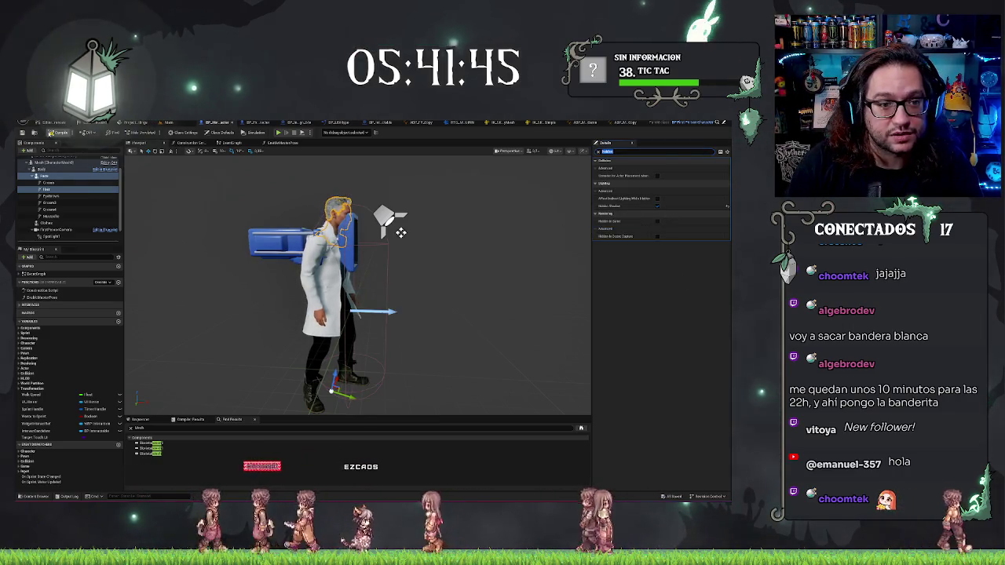
click(179, 124)
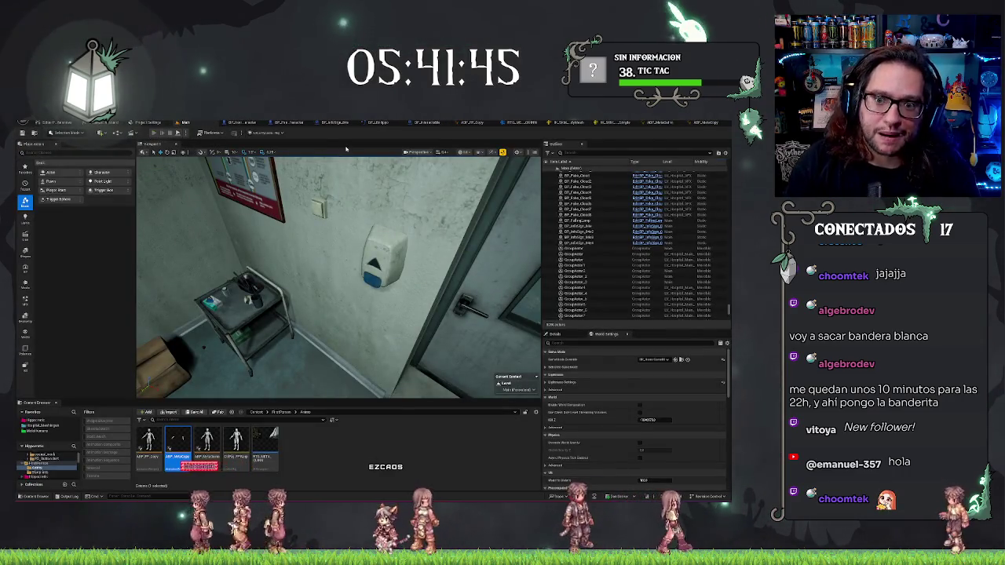
key(alt+p)
key(w)
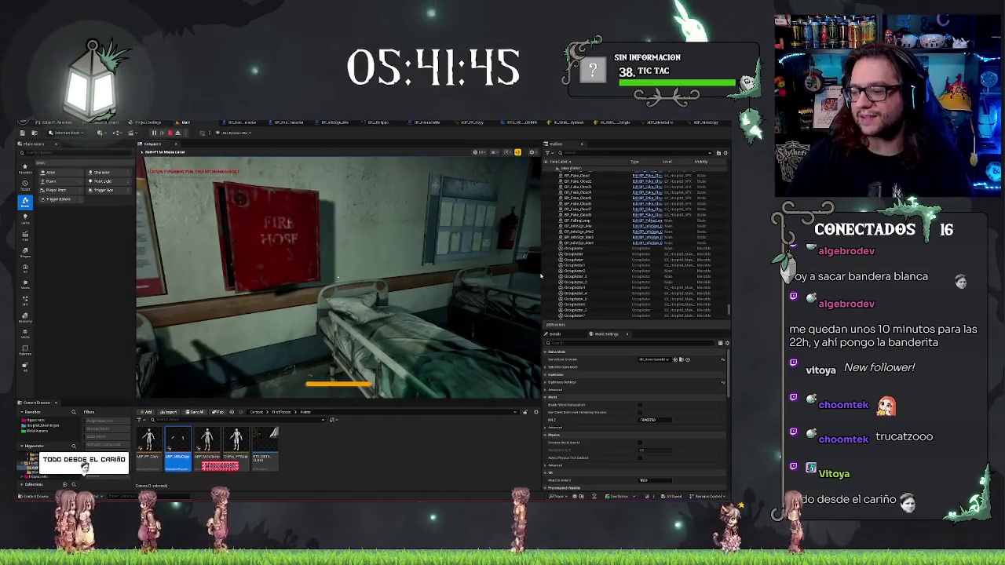
key(Escape)
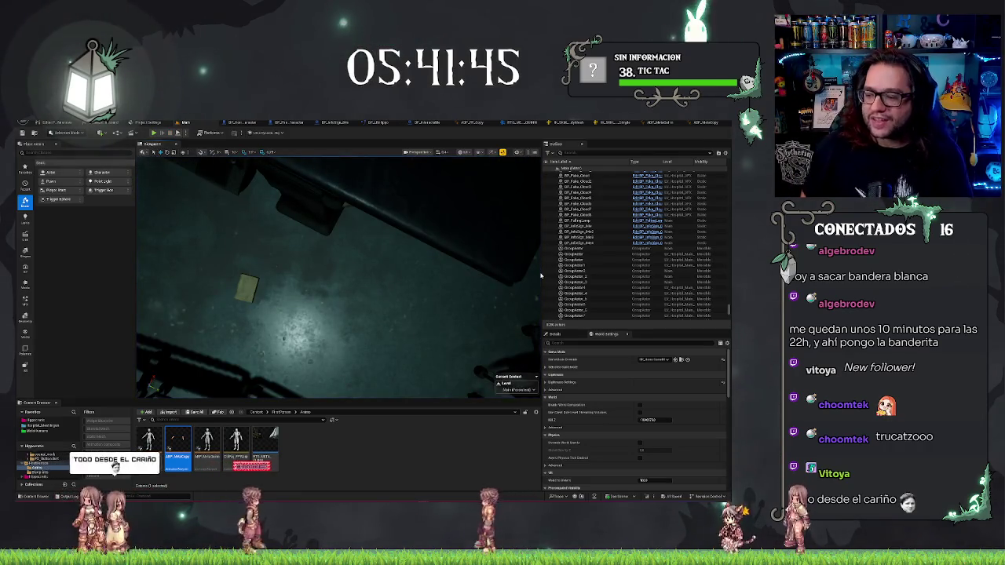